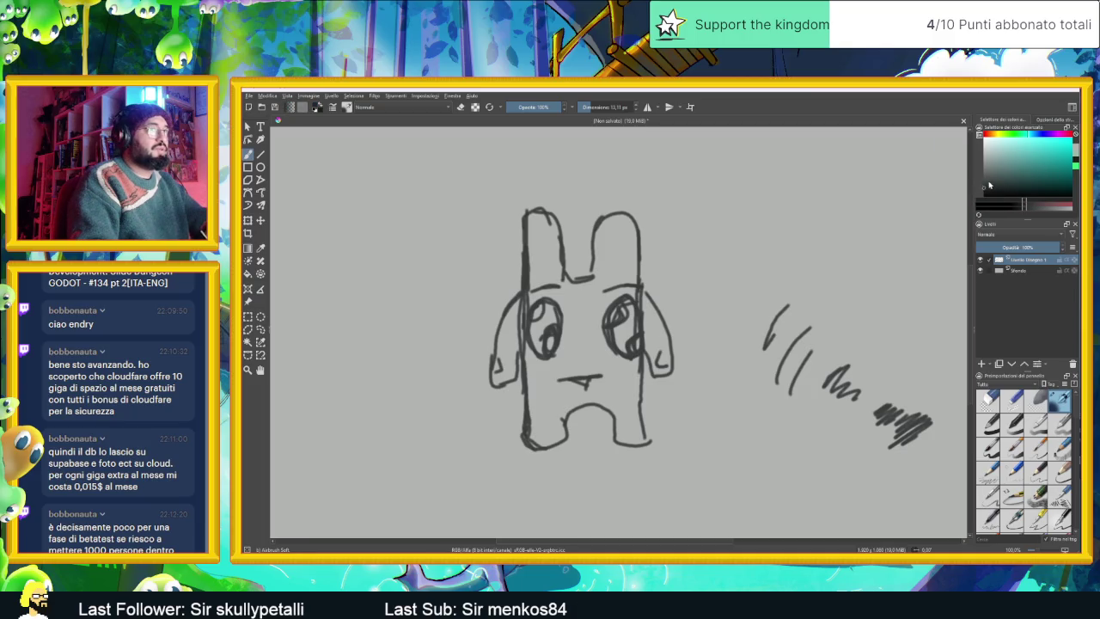
# Step: Pick a new painting colour and toggle eraser mode on and off with E
pyautogui.click(989, 187)
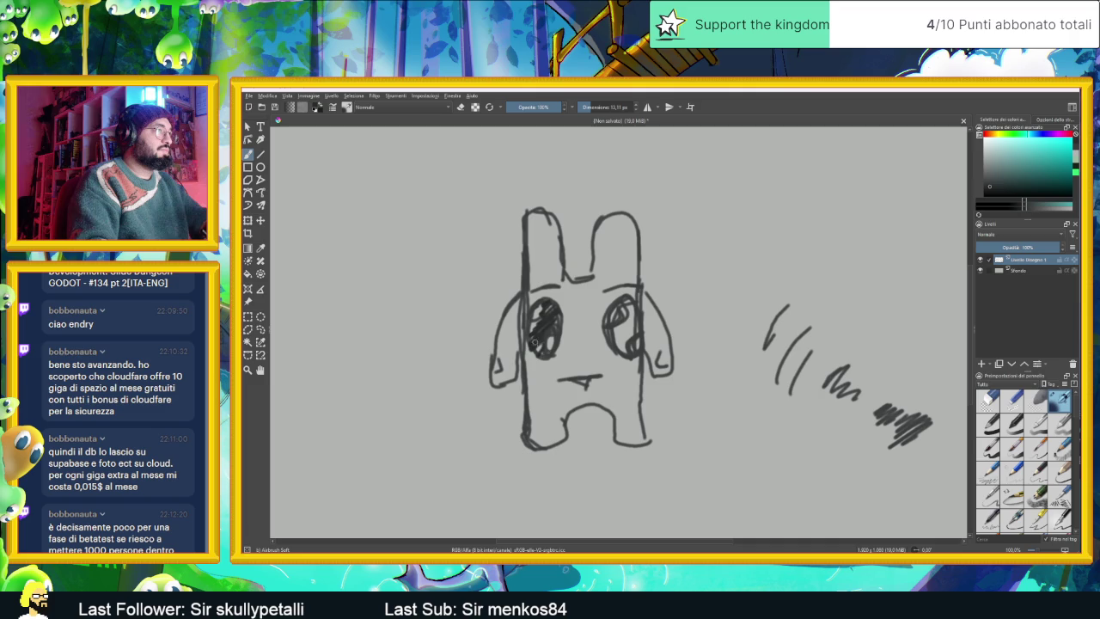
pyautogui.rightClick(538, 320)
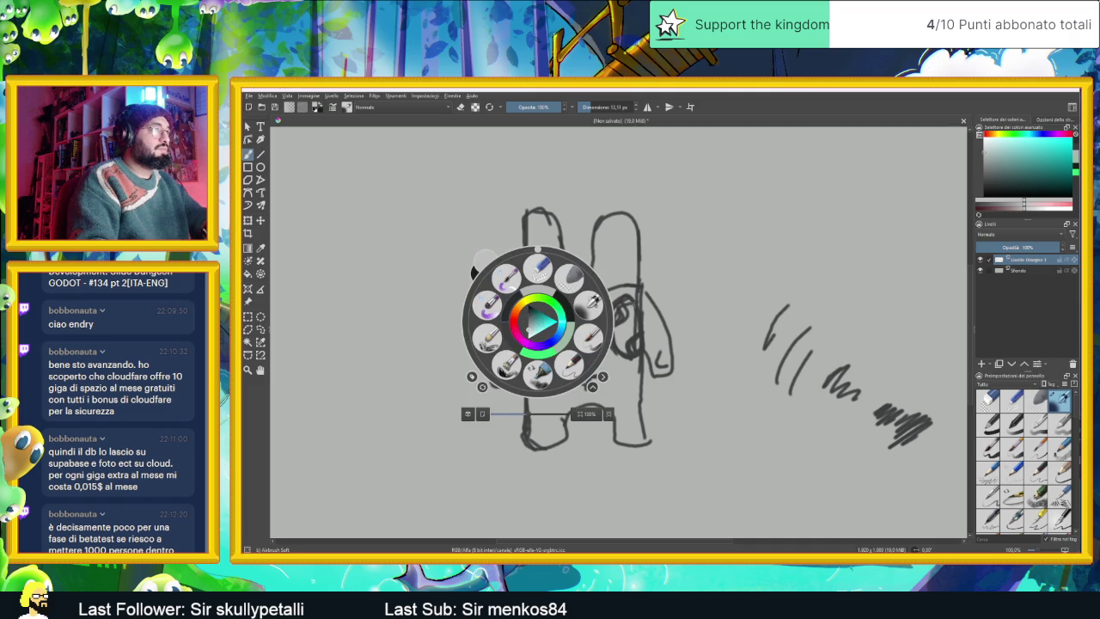
pyautogui.click(627, 308)
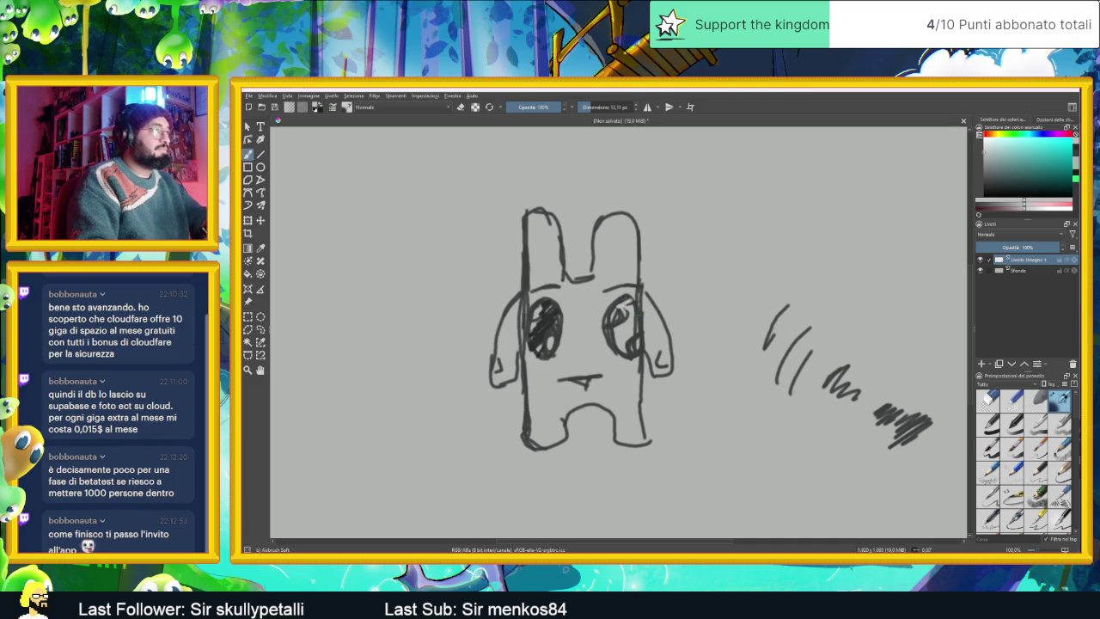
pyautogui.press('e')
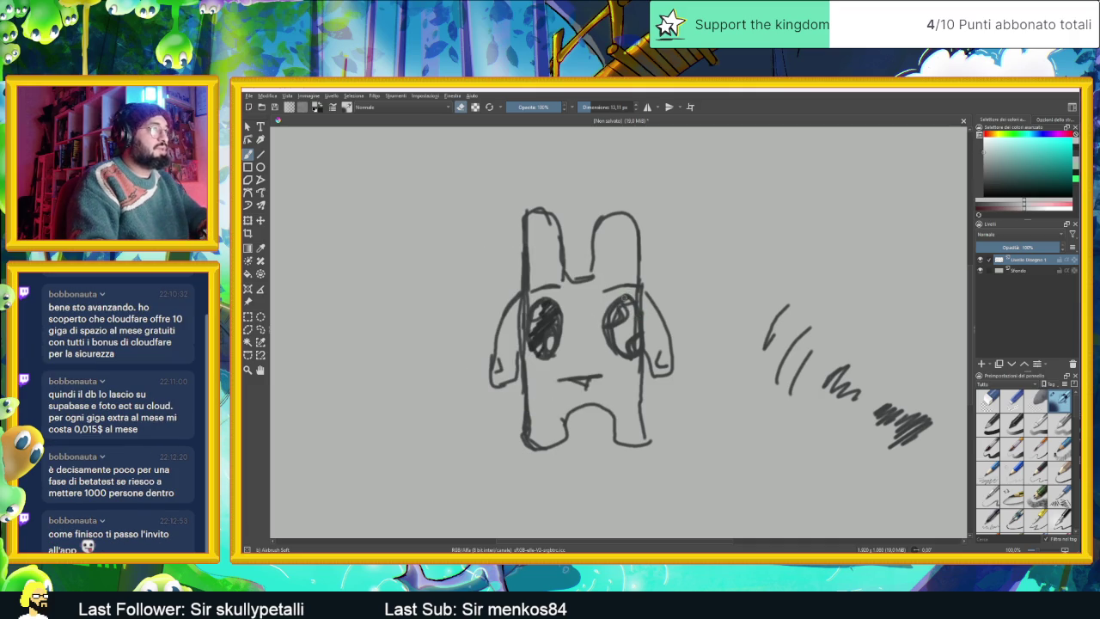
pyautogui.press('e')
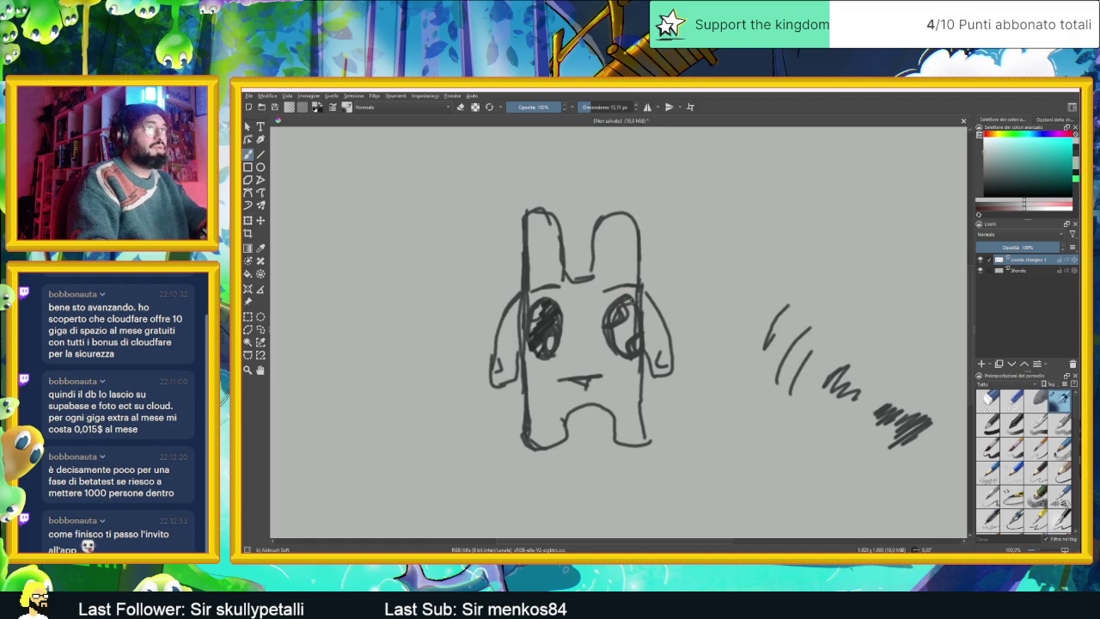
# Step: Set the painting colour to black from the quick palette and shade the eye with a dark stroke
pyautogui.keyDown('ctrl'); pyautogui.click(630, 299); pyautogui.keyUp('ctrl')
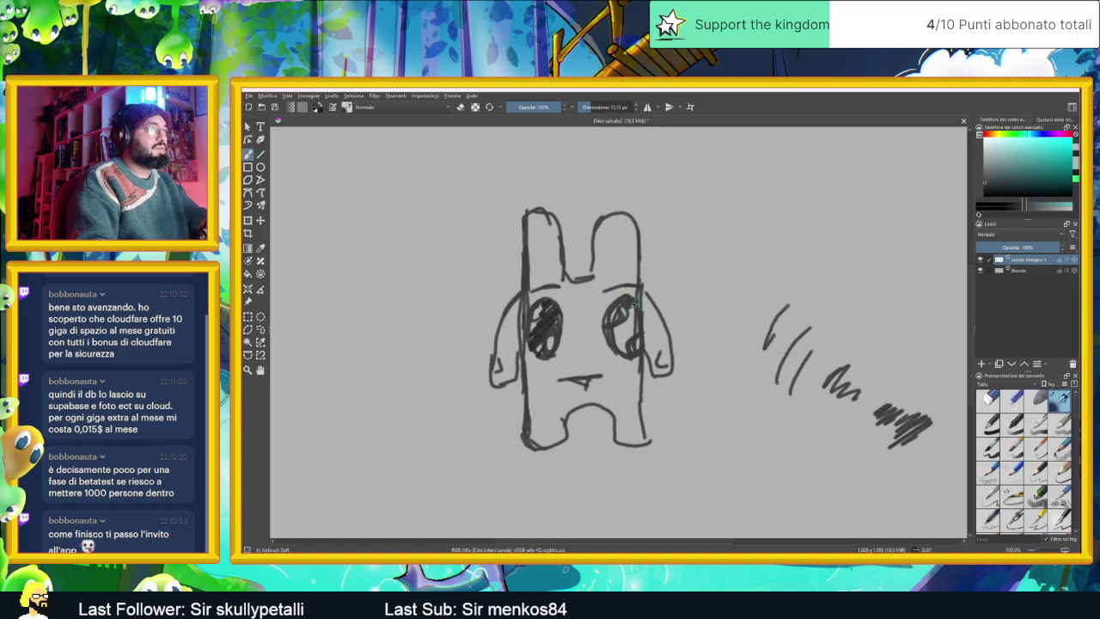
pyautogui.rightClick(635, 304)
pyautogui.press('d')
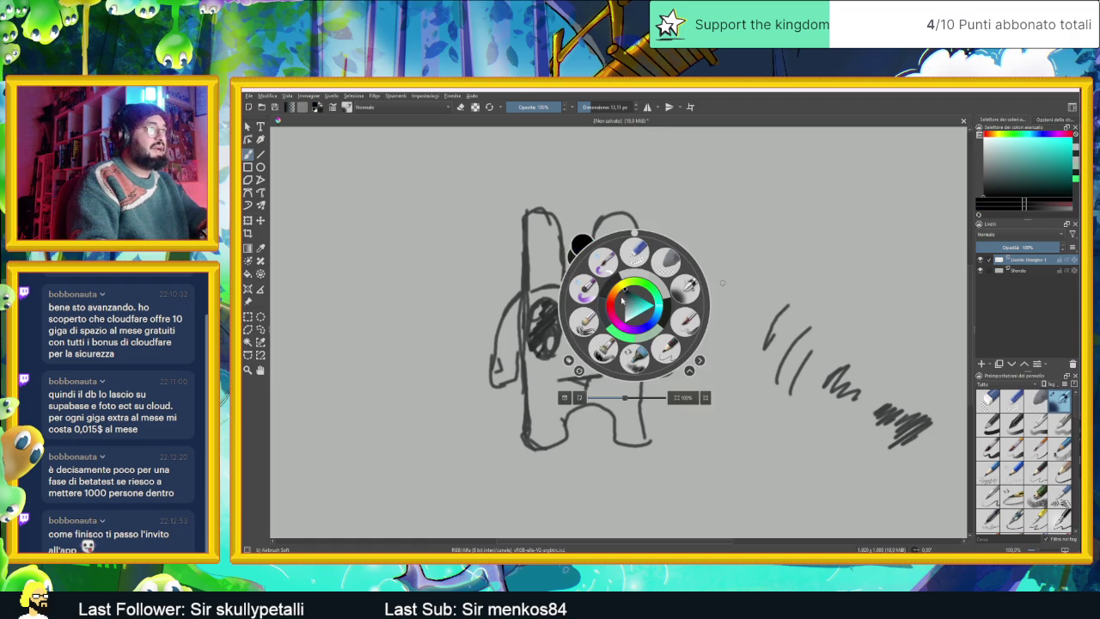
pyautogui.rightClick(625, 291)
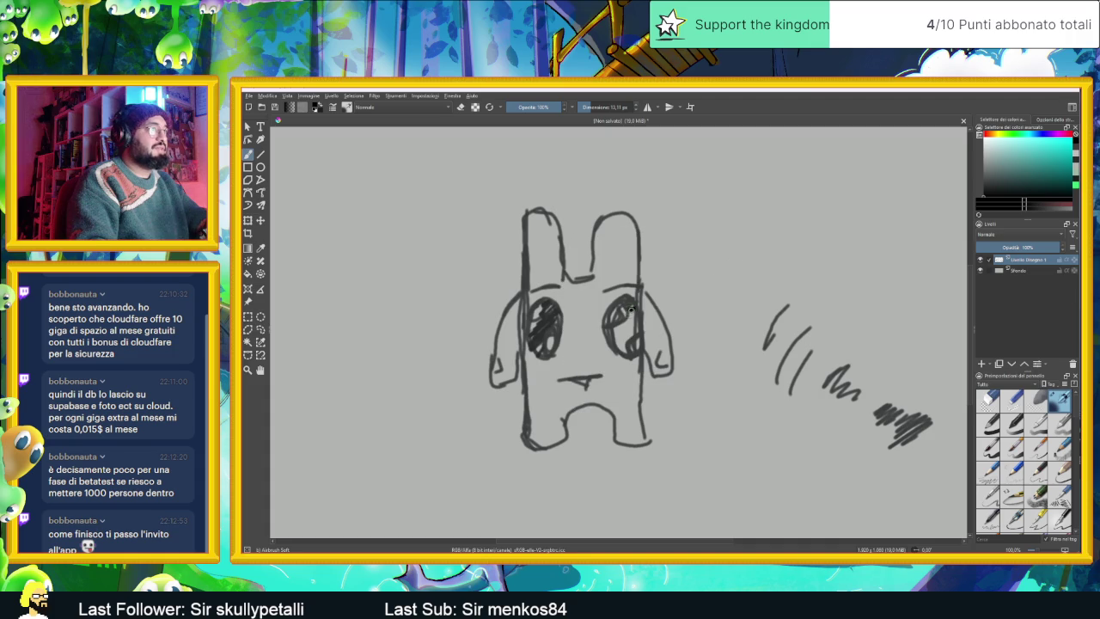
pyautogui.moveTo(636, 308); pyautogui.dragTo(614, 343)
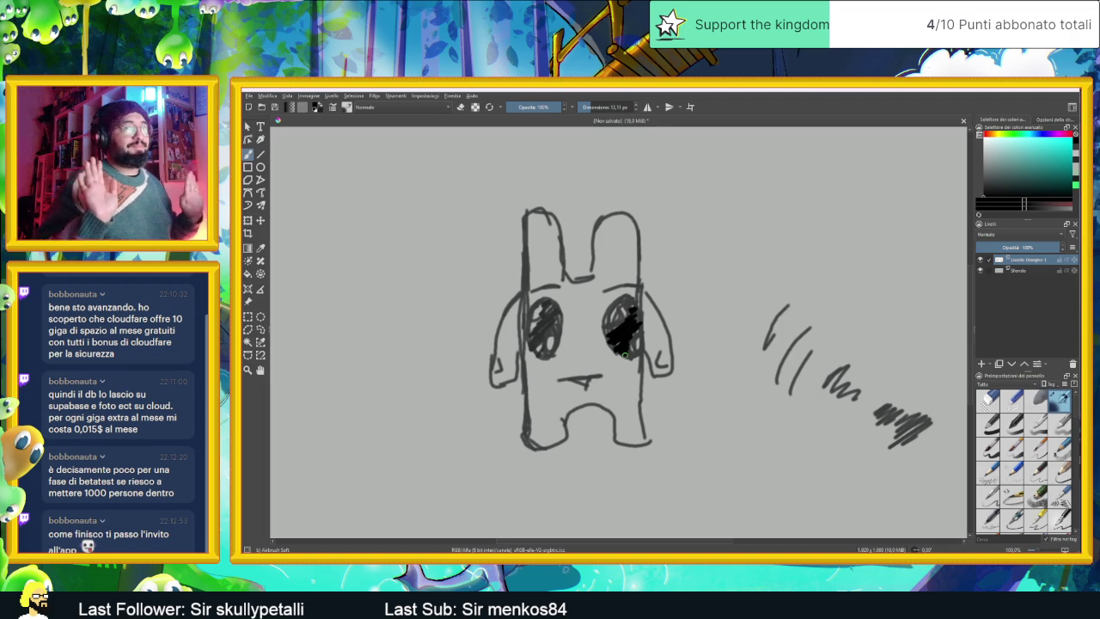
# Step: Scribble more black into the right eye, then zoom out to check the drawing and back in
pyautogui.moveTo(621, 333)
pyautogui.mouseDown()
pyautogui.moveTo(614, 341)
pyautogui.moveTo(620, 326)
pyautogui.mouseUp()
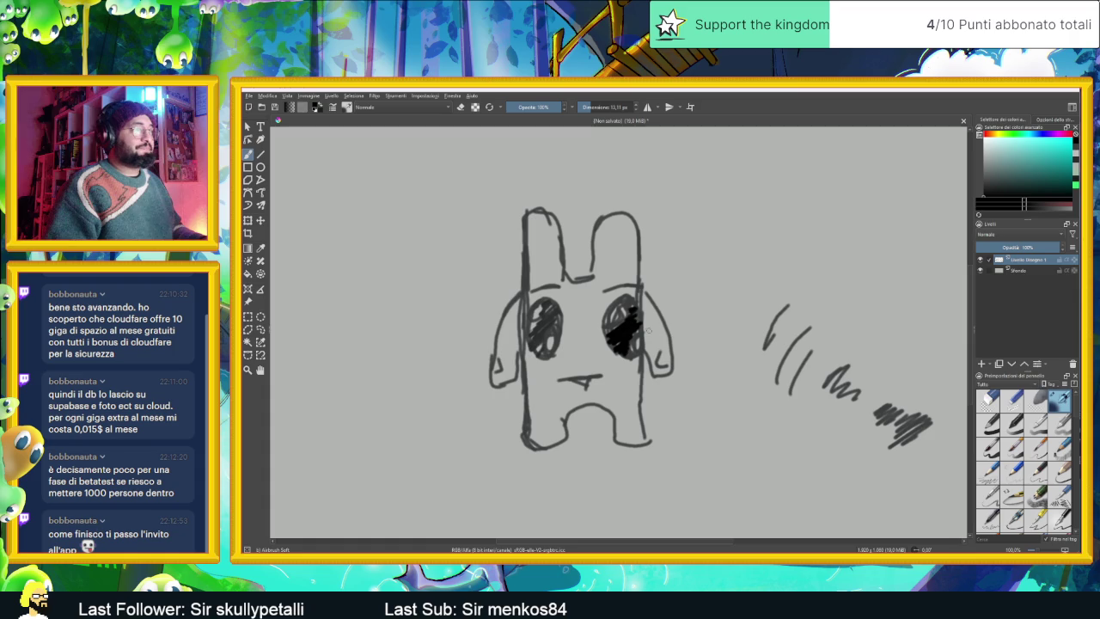
pyautogui.press('-')
pyautogui.press('-')
pyautogui.press('-')
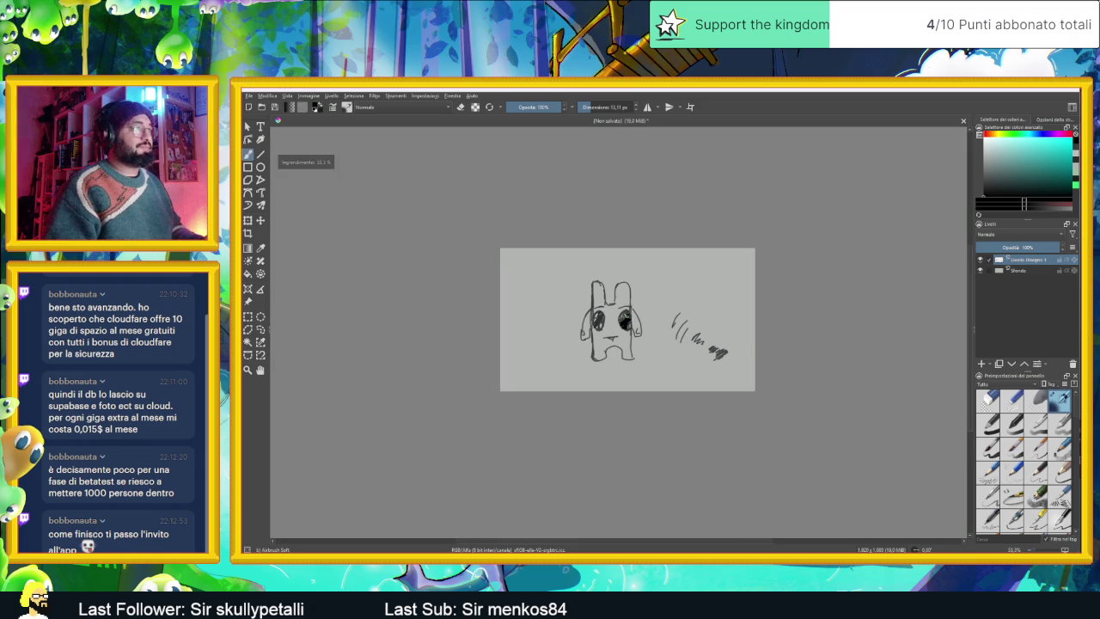
pyautogui.press('+')
pyautogui.press('+')
pyautogui.press('+')
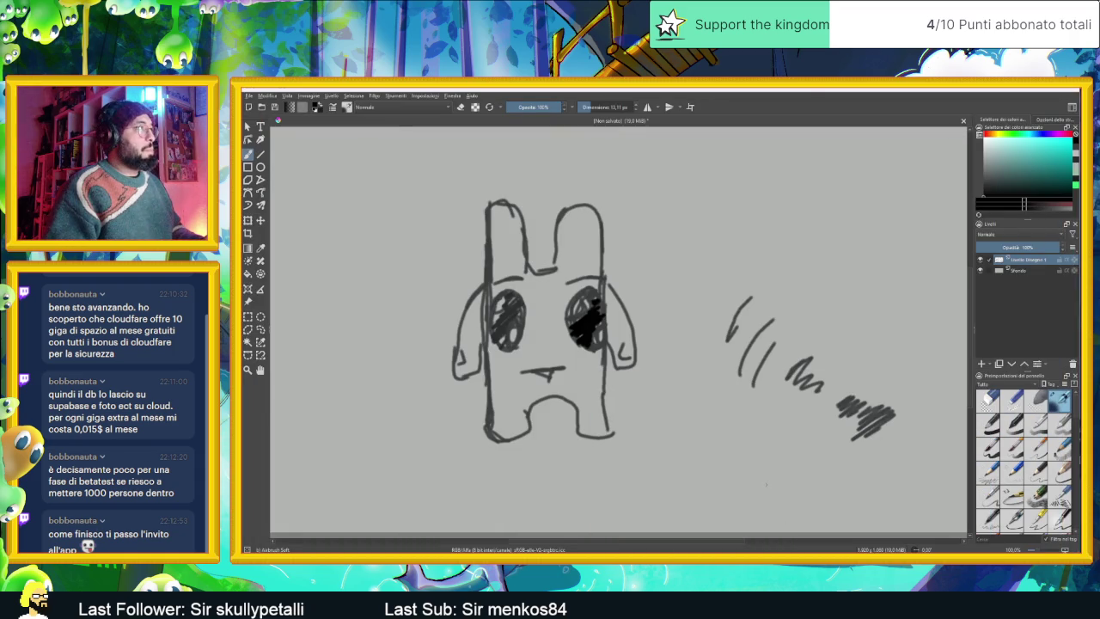
pyautogui.press('-')
pyautogui.press('-')
pyautogui.press('+')
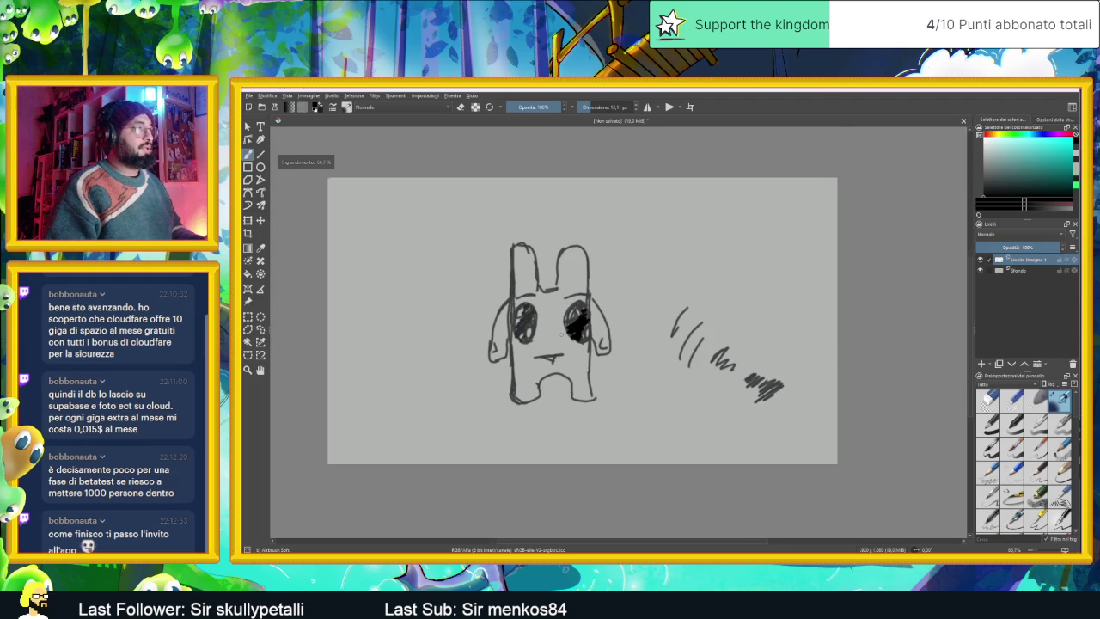
pyautogui.press('+')
pyautogui.press('+')
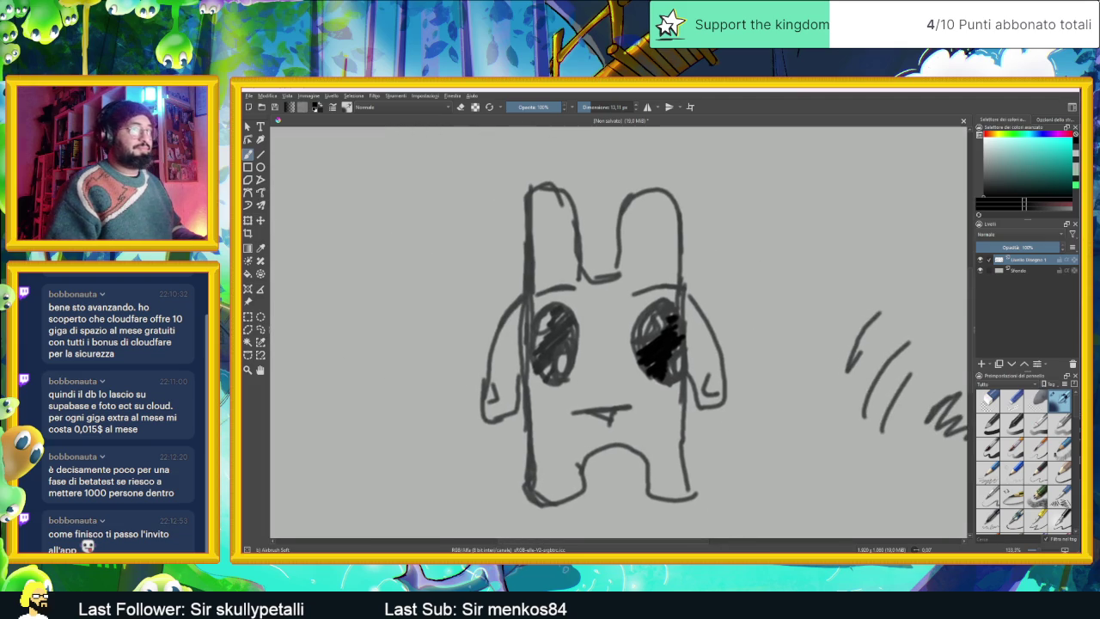
# Step: Choose a saturated pink in the Advanced Color Selector and a soft airbrush preset
pyautogui.click(990, 133)
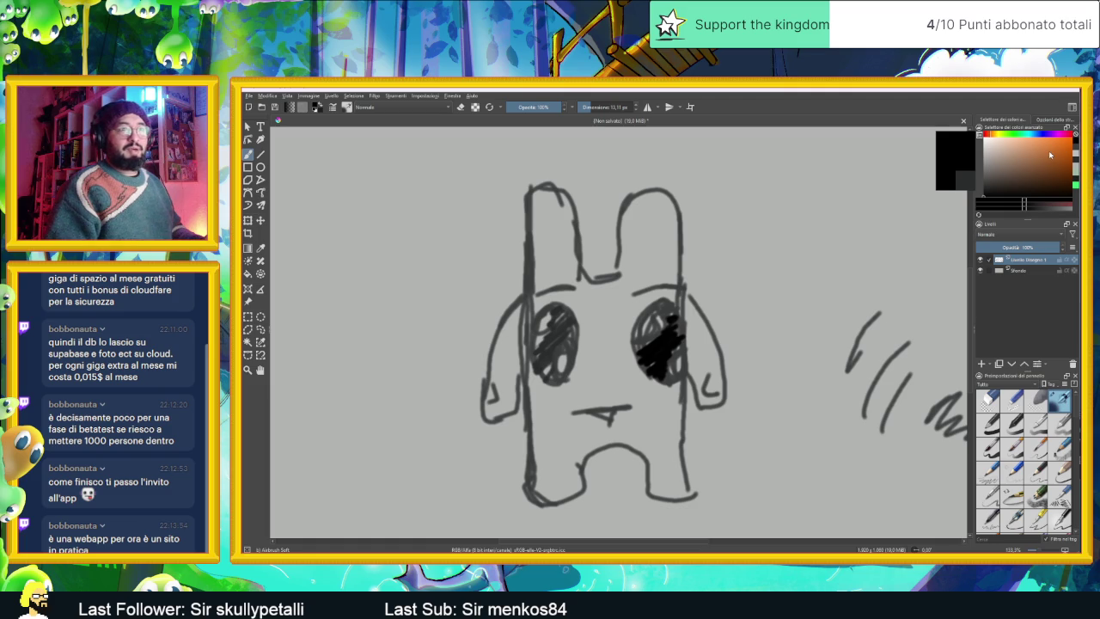
pyautogui.click(1069, 135)
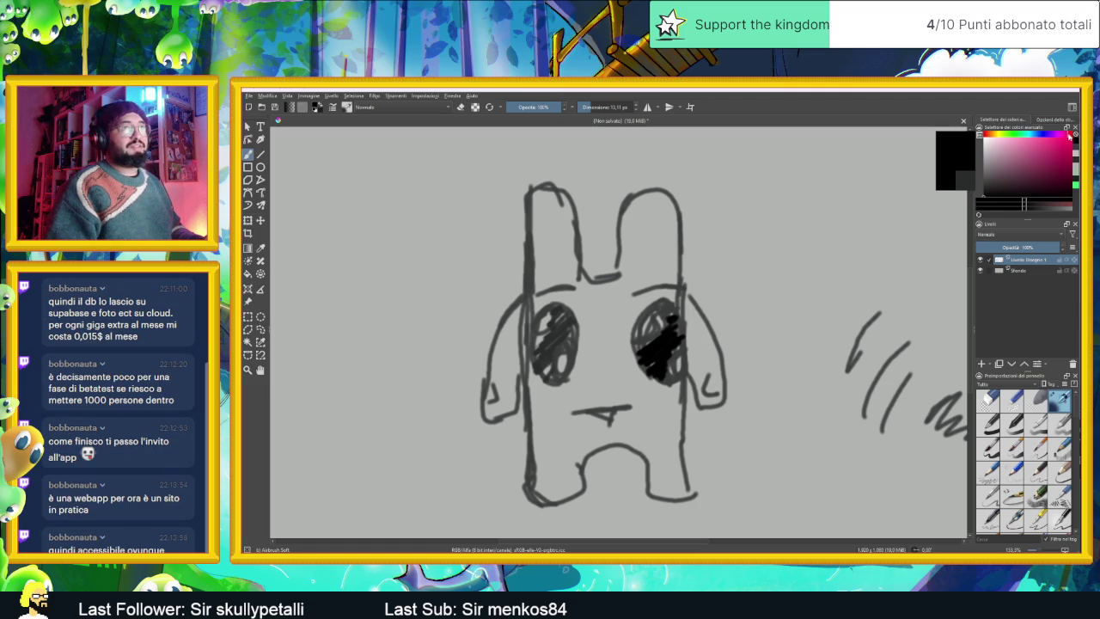
pyautogui.click(1064, 142)
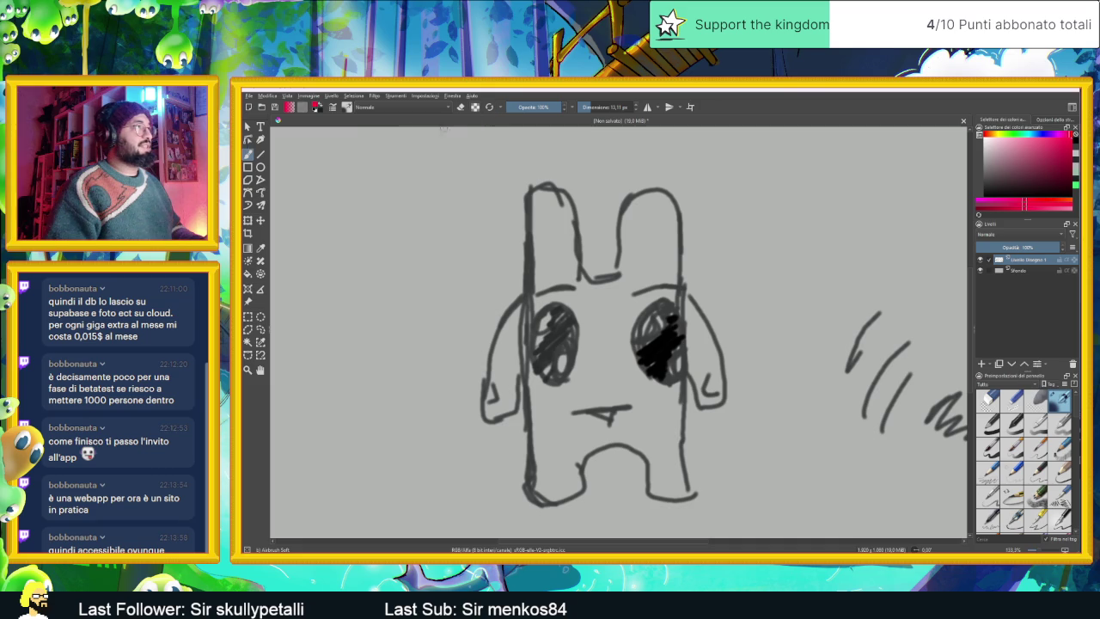
pyautogui.click(347, 108)
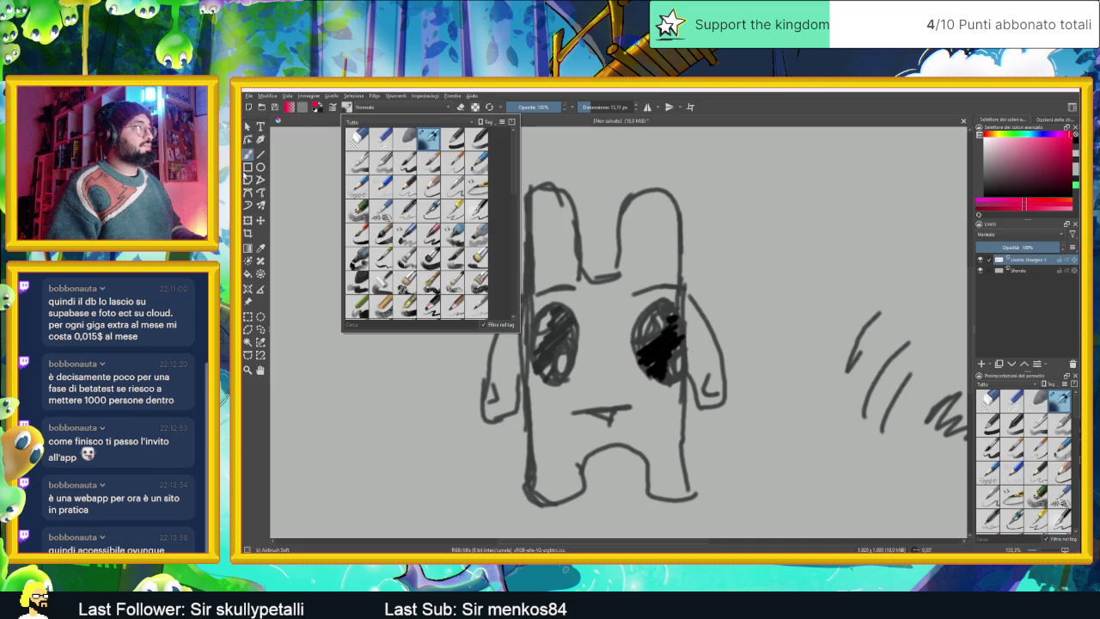
pyautogui.click(253, 161)
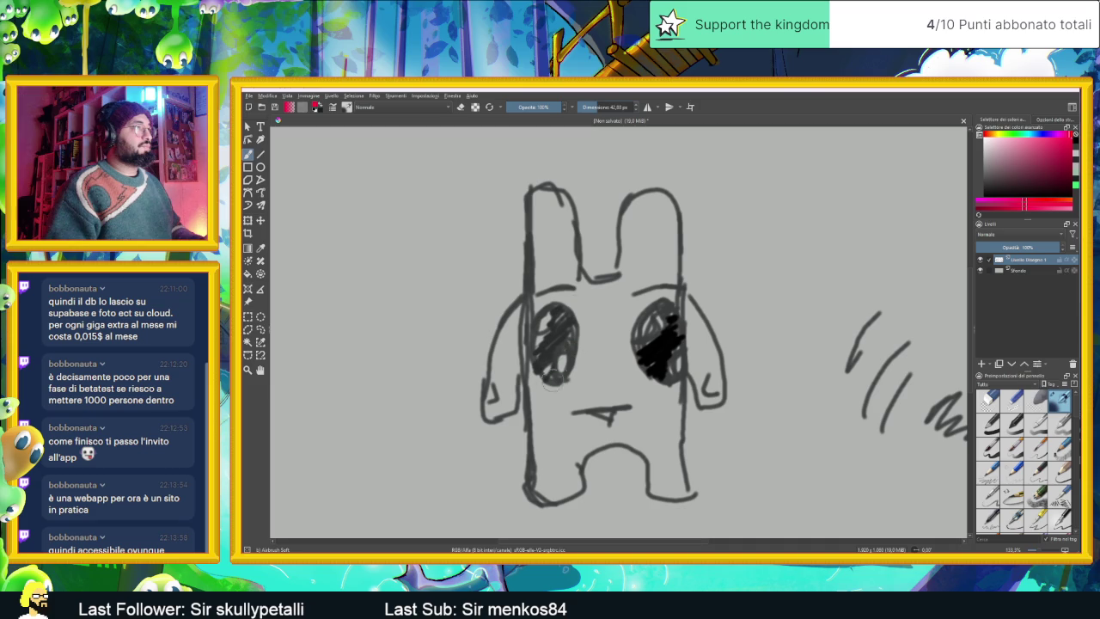
# Step: Paint pink blush under the bunny's left and right eyes
pyautogui.moveTo(557, 337); pyautogui.dragTo(546, 400)
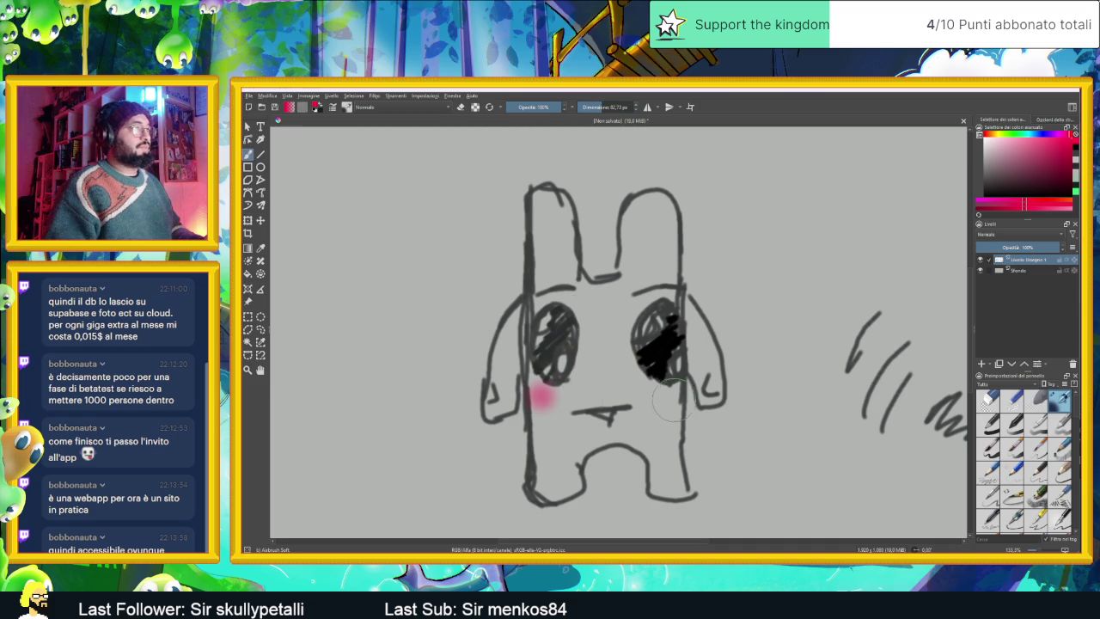
pyautogui.moveTo(677, 401); pyautogui.dragTo(663, 395)
pyautogui.scroll(-2, 826, 242)
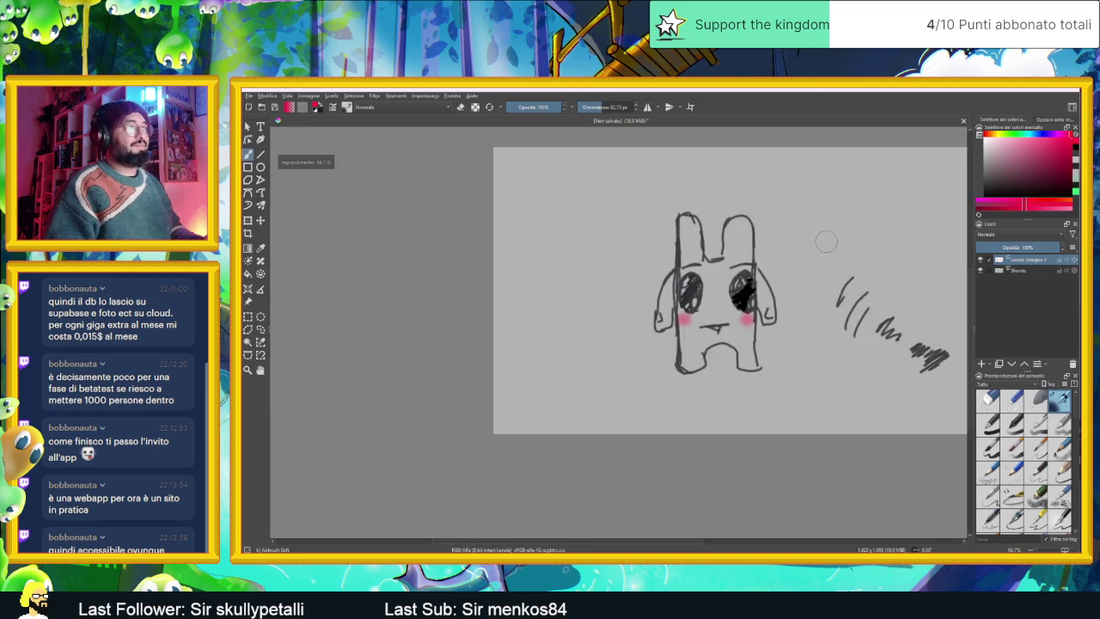
pyautogui.scroll(-1, 826, 242)
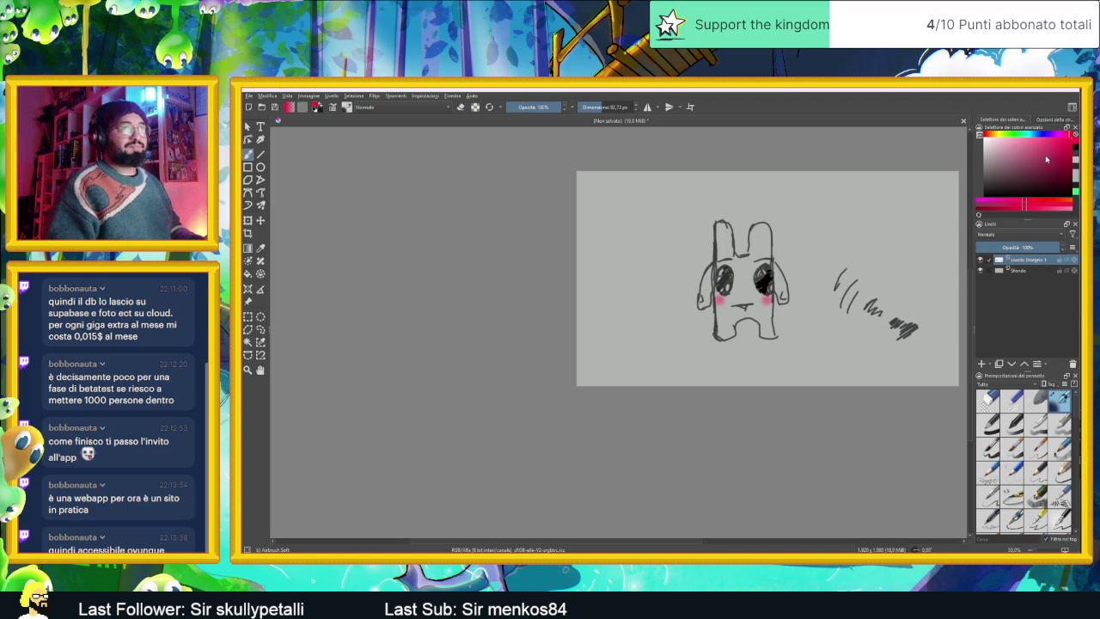
# Step: Pick and fine-tune a red painting colour, then zoom in on the bunny
pyautogui.moveTo(999, 139); pyautogui.dragTo(979, 135)
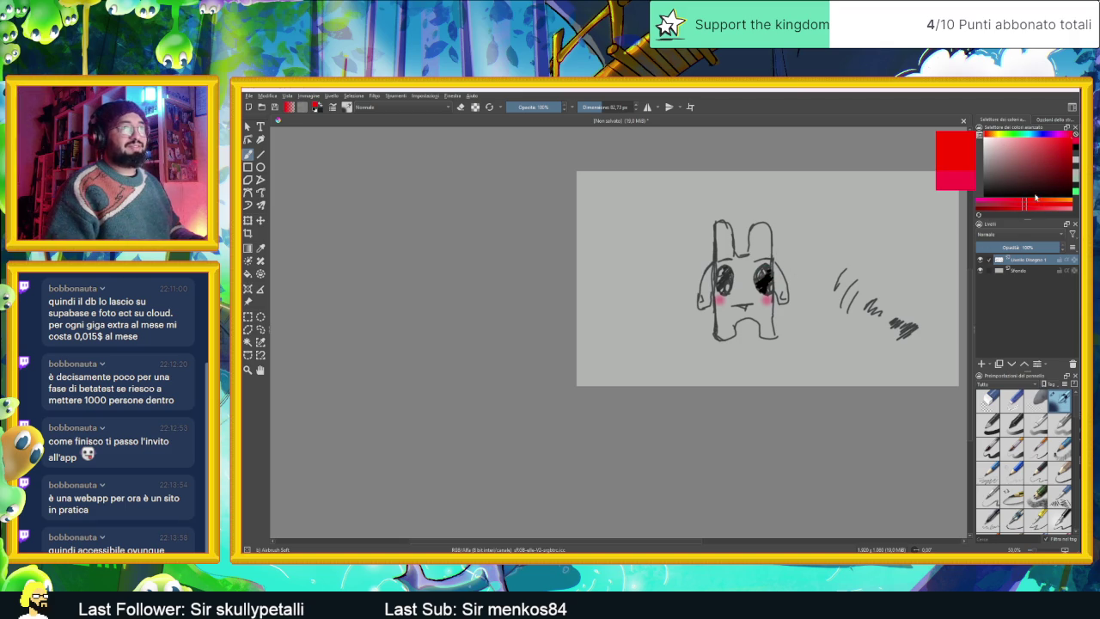
pyautogui.moveTo(1058, 146); pyautogui.dragTo(1061, 141)
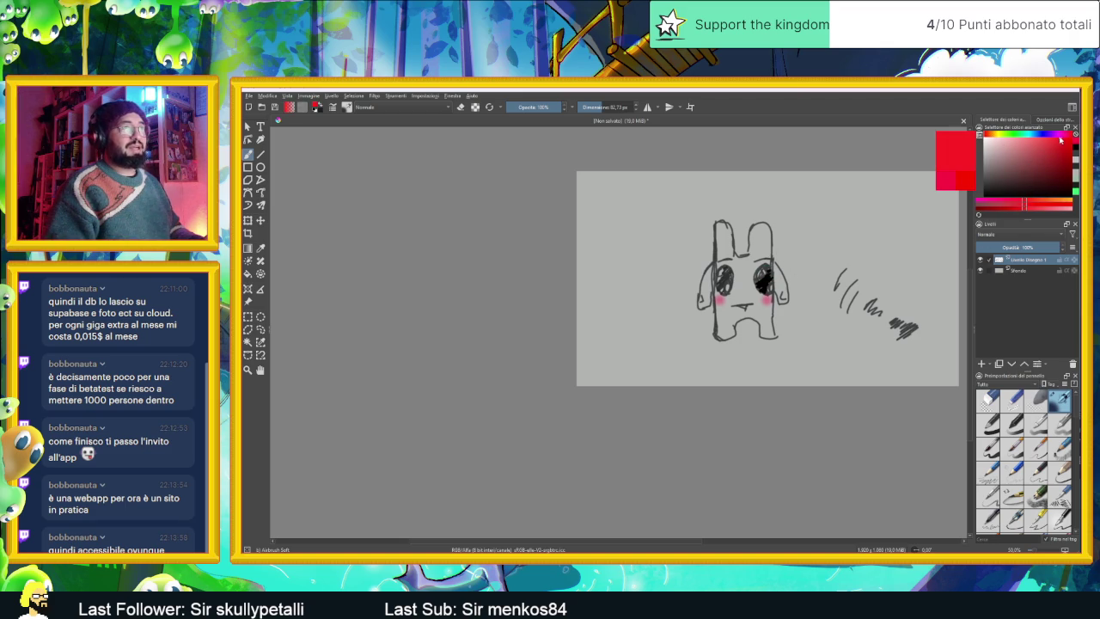
pyautogui.press('1')
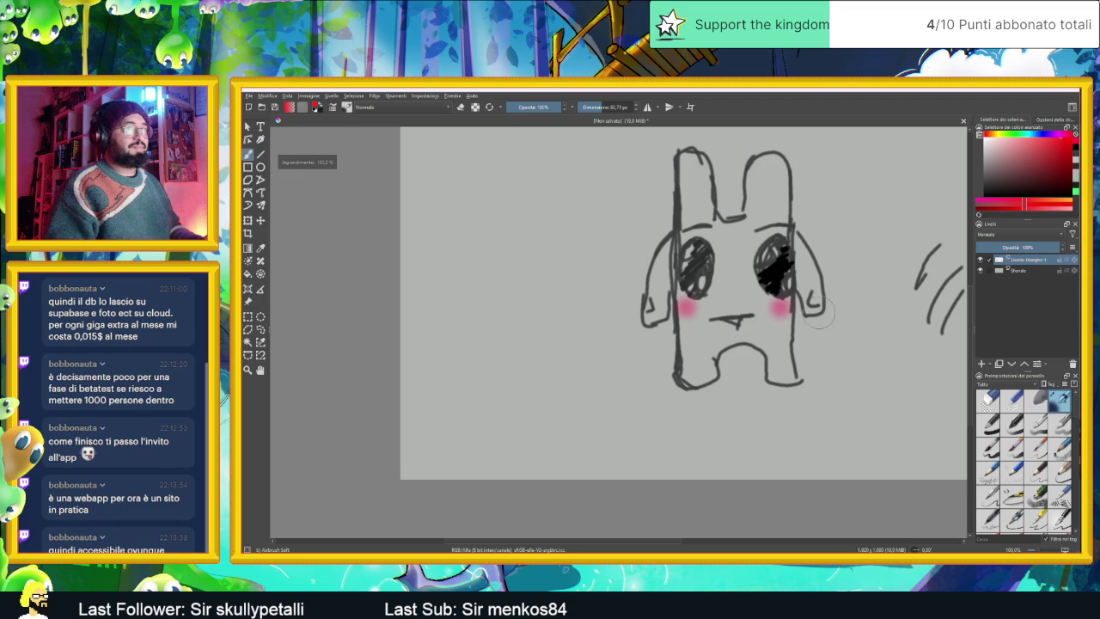
# Step: On a new layer, airbrush red blush onto the bunny's right and left cheeks
pyautogui.click(981, 367)
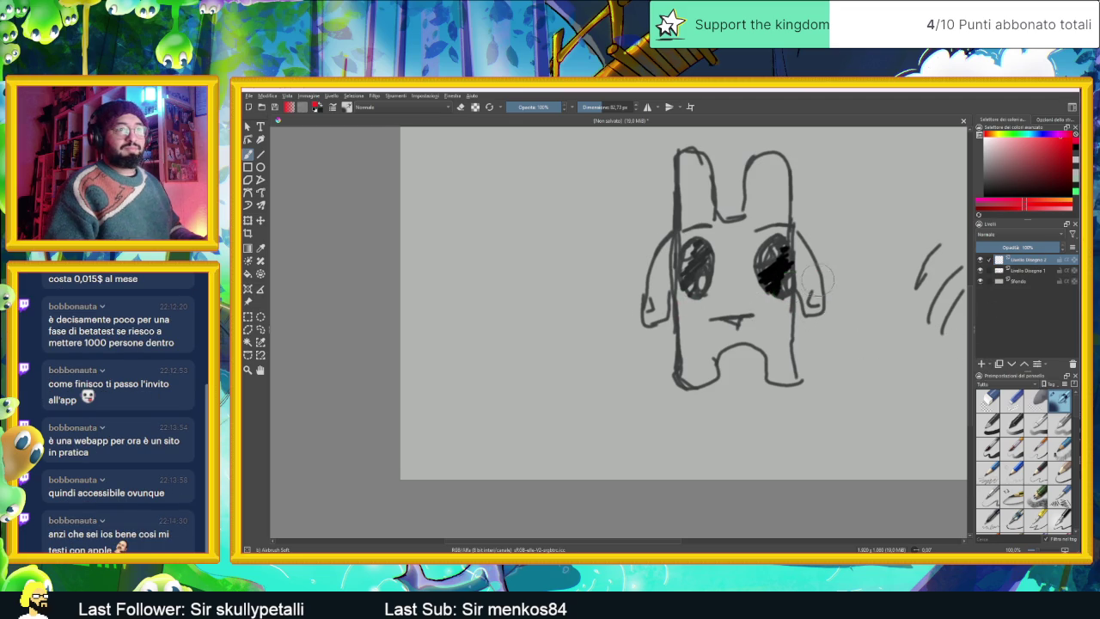
pyautogui.moveTo(780, 283); pyautogui.dragTo(731, 290)
pyautogui.scroll(1, 701, 282)
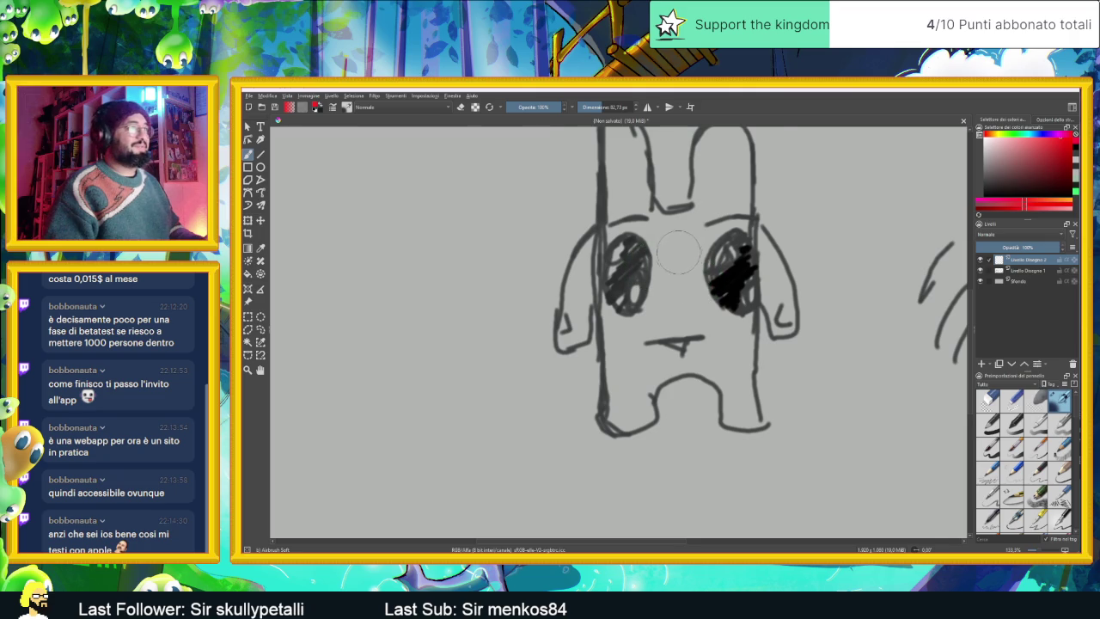
pyautogui.scroll(1, 679, 251)
pyautogui.moveTo(735, 344); pyautogui.dragTo(765, 351)
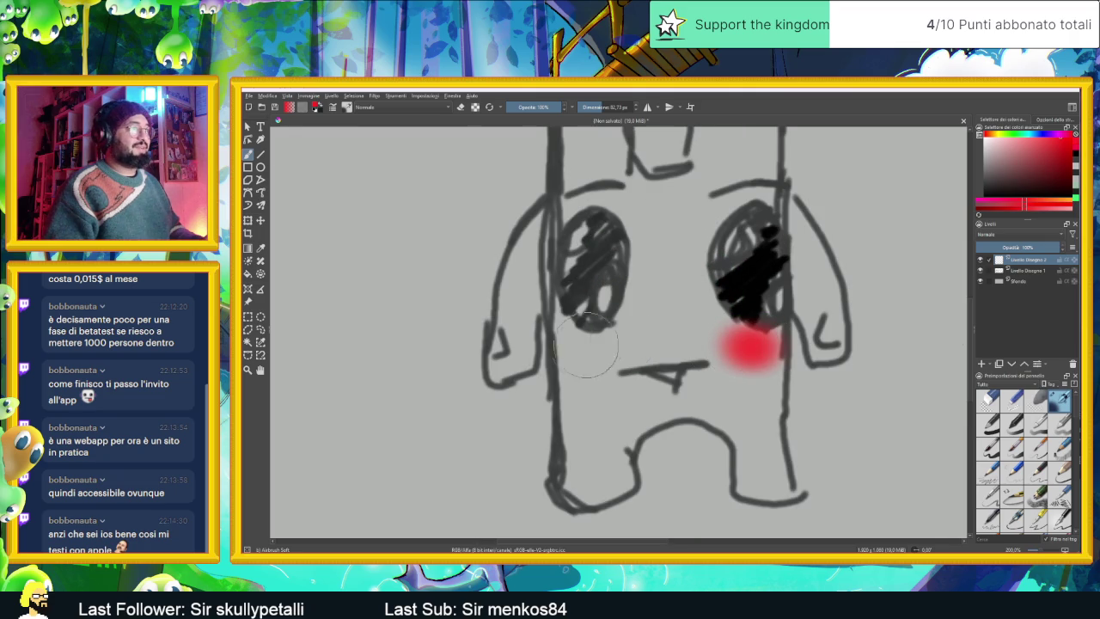
pyautogui.moveTo(591, 343); pyautogui.dragTo(574, 346)
# Step: Zoom back out and minimise the Krita window to reveal the desktop
pyautogui.scroll(-3, 748, 361)
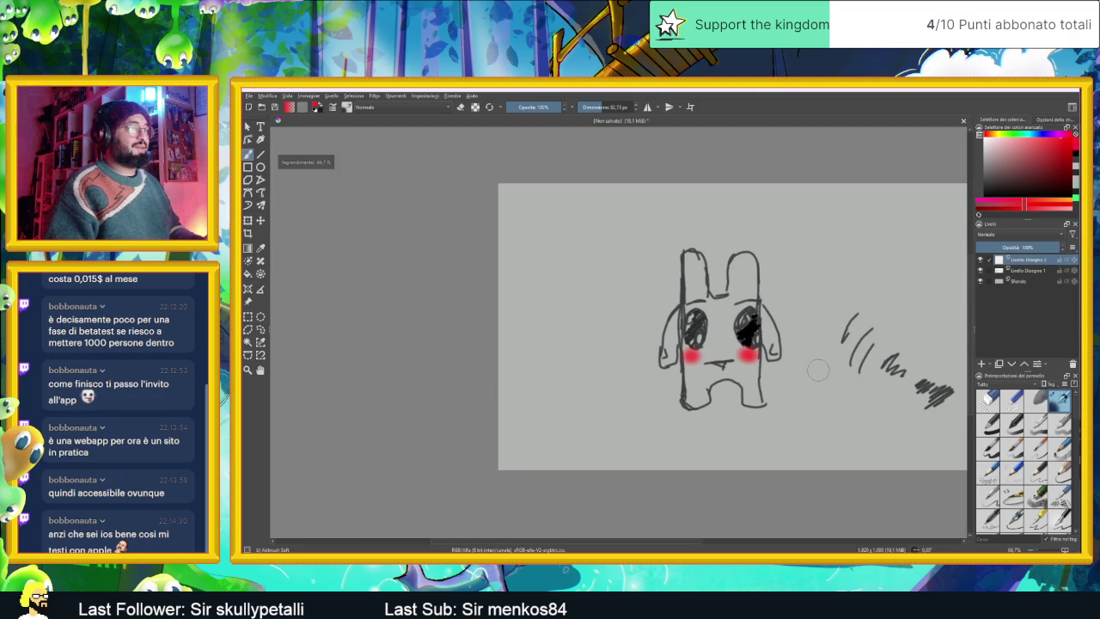
pyautogui.scroll(-1, 811, 368)
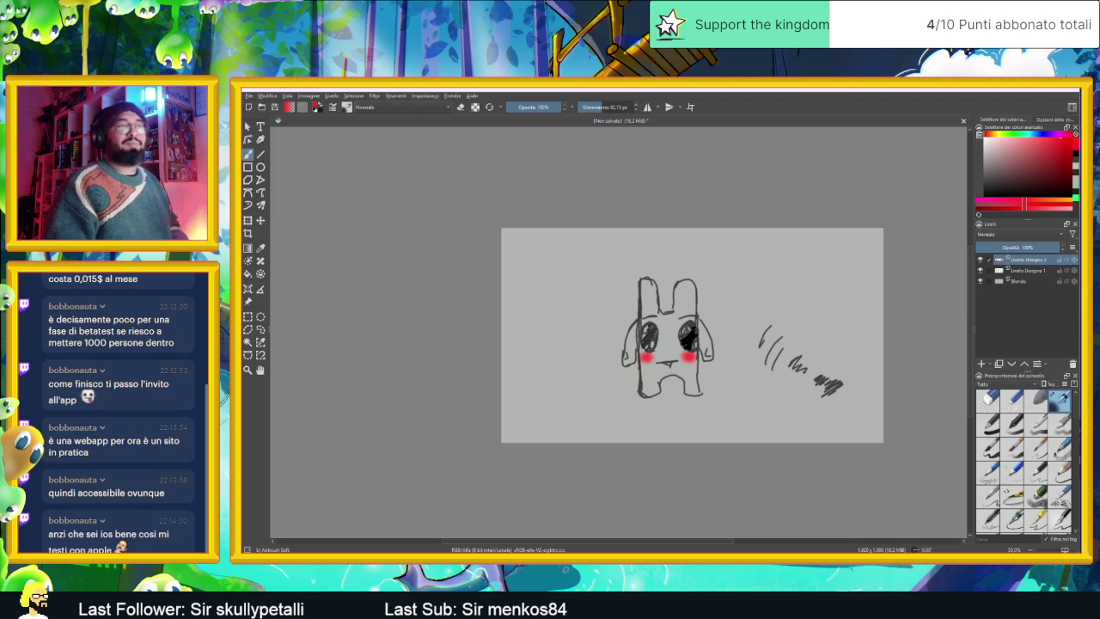
pyautogui.click(1033, 92)
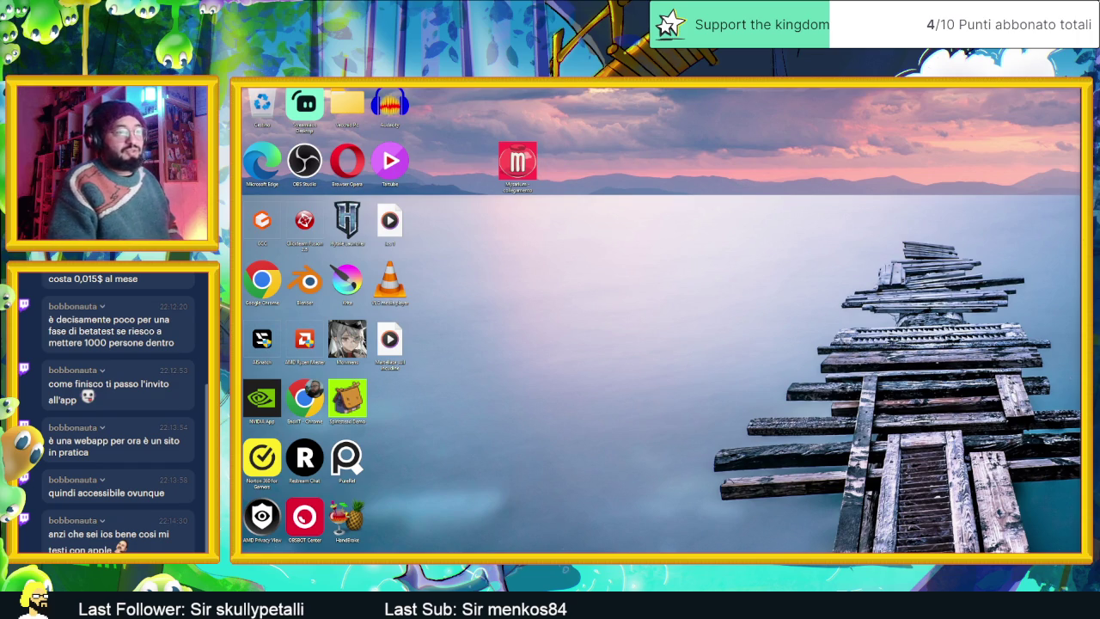
# Step: Switch back to the Chrome window with Alt+Tab and open a blank new tab
pyautogui.hotkey('alt', 'Tab')
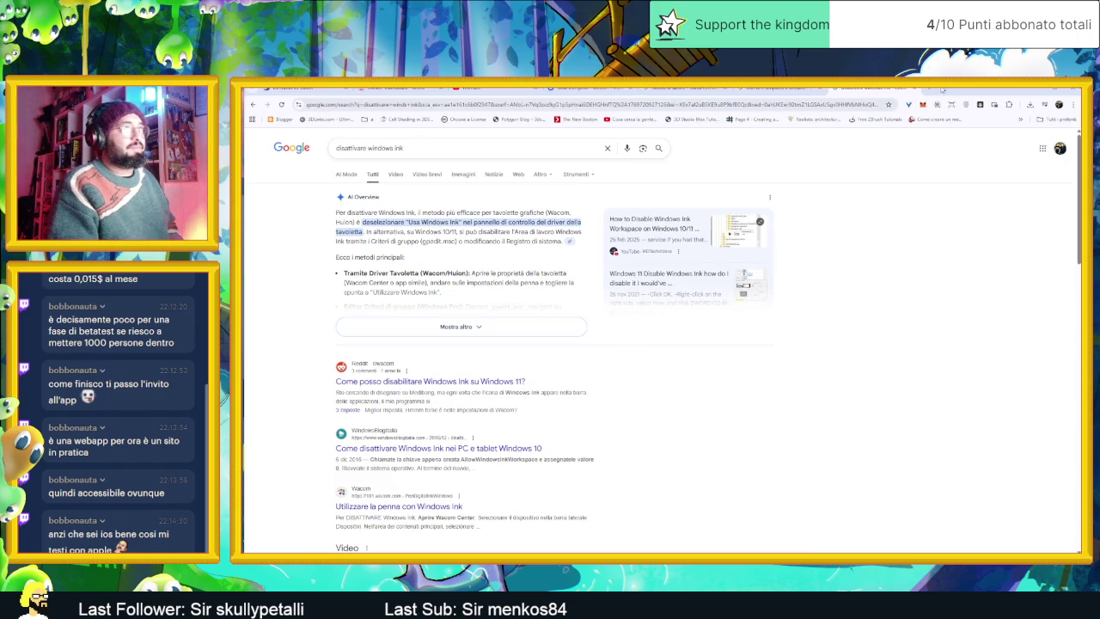
pyautogui.click(934, 91)
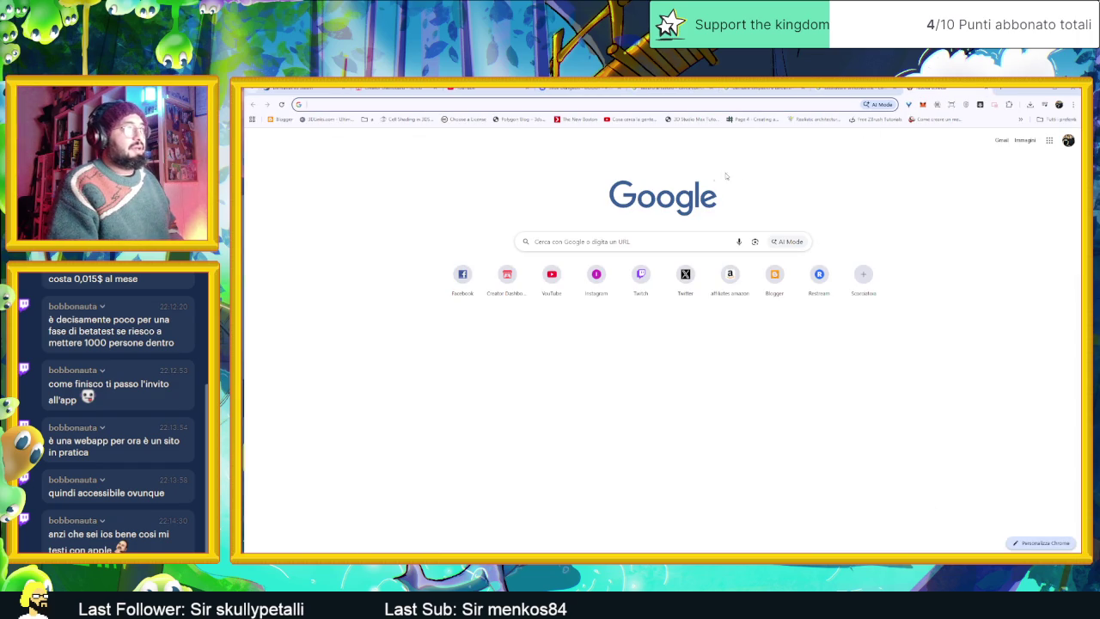
# Step: Search Google for 'amazon luna' and open the Amazon Luna Gaming Service result
pyautogui.click(518, 102)
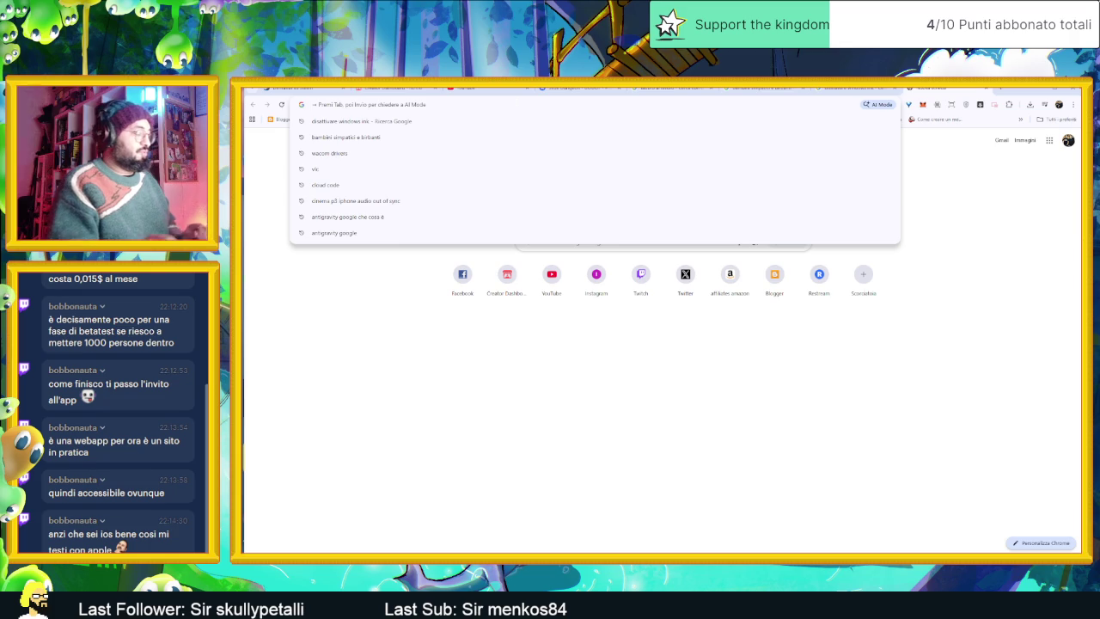
pyautogui.write('amazo')
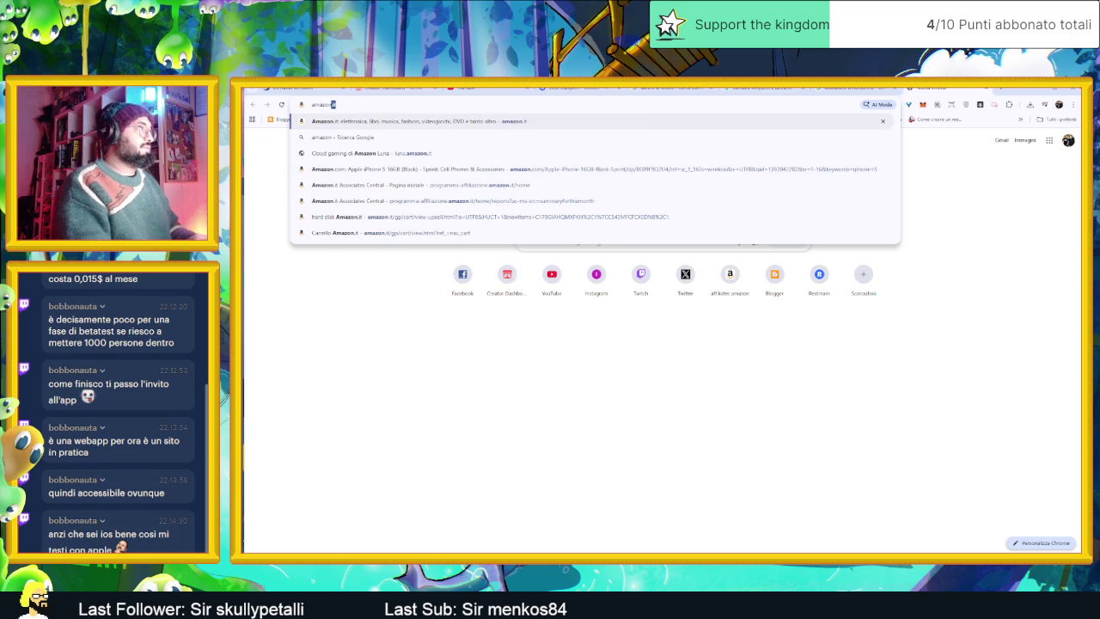
pyautogui.write('n luna')
pyautogui.press('Return')
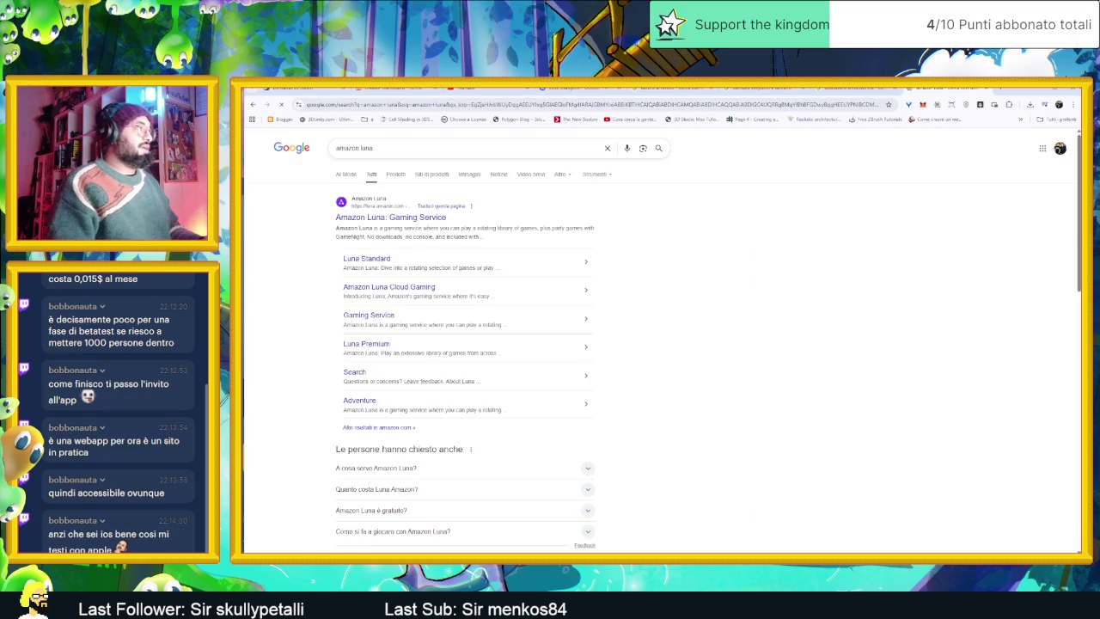
pyautogui.click(389, 217)
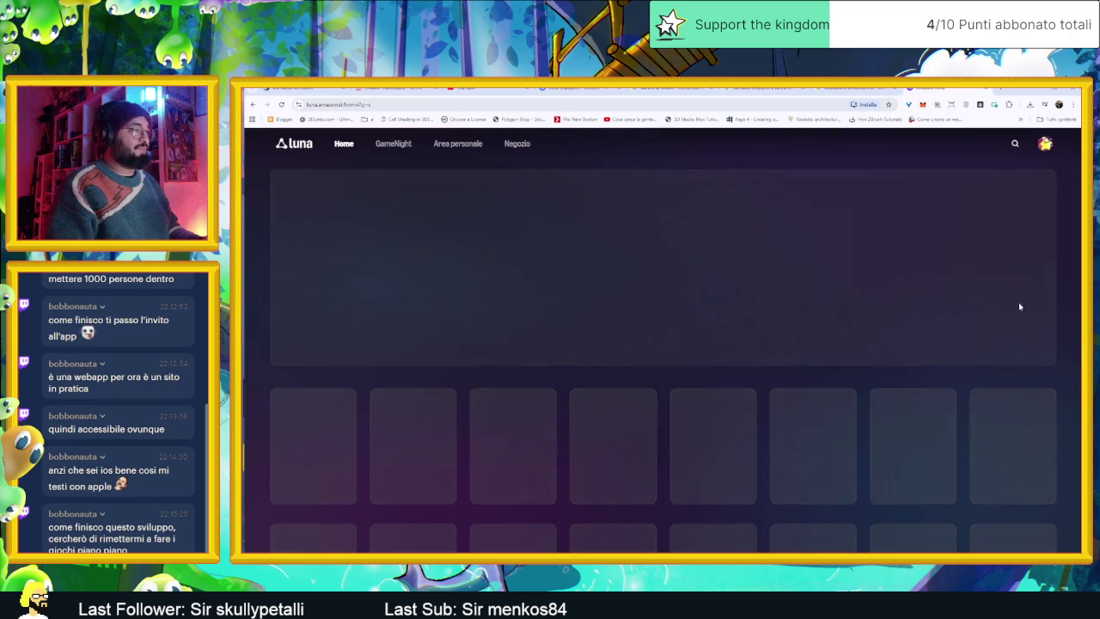
# Step: Scroll the Luna home page and start Hollow Knight from the Continua a giocare row
pyautogui.scroll(-3, 838, 296)
pyautogui.scroll(-1, 838, 297)
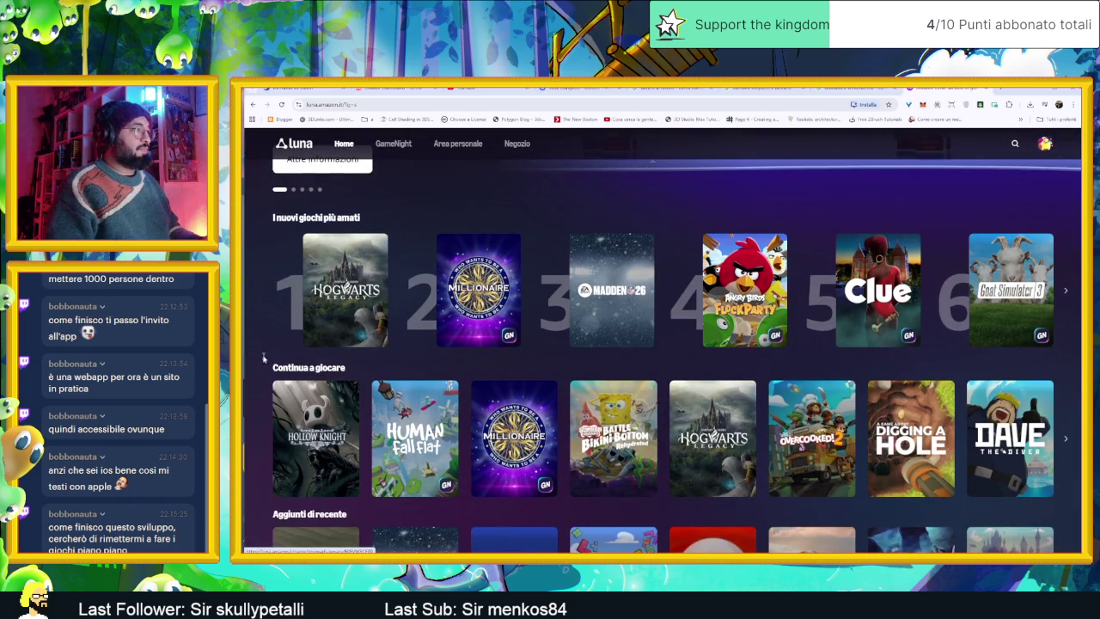
pyautogui.click(298, 408)
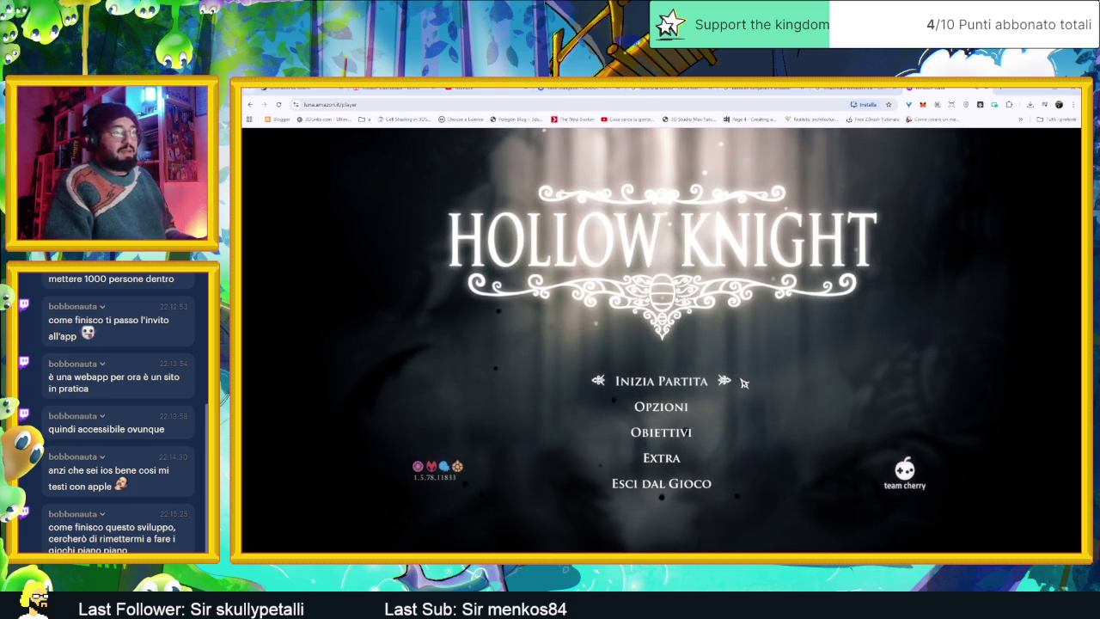
# Step: Choose Inizia Partita and load save slot 2 (Dirupi Urlanti, 8h 12m)
pyautogui.click(701, 385)
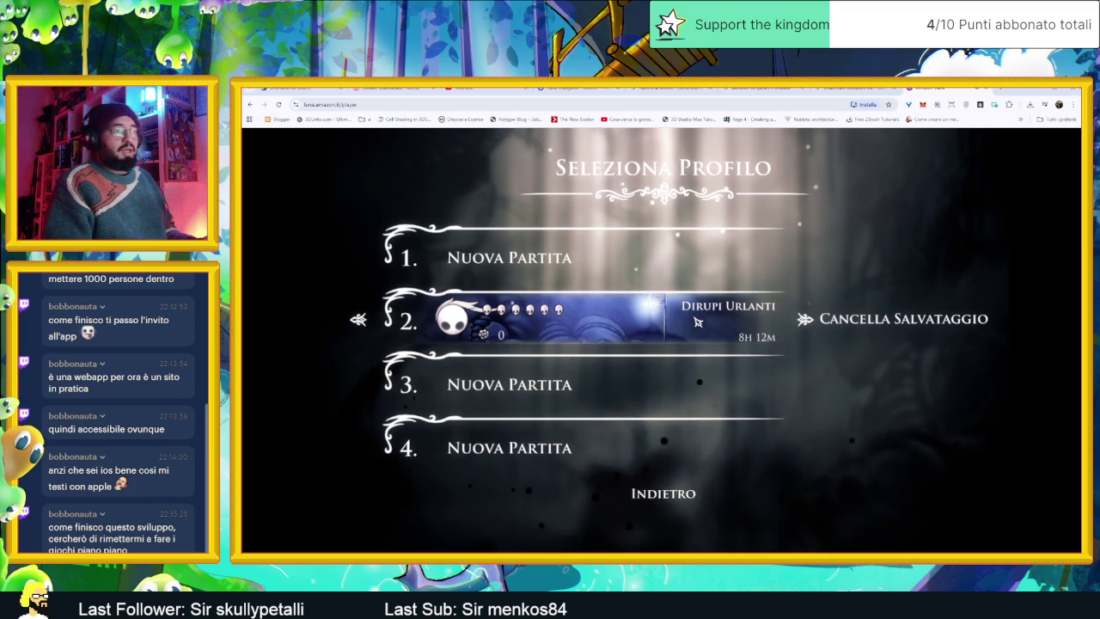
pyautogui.click(684, 325)
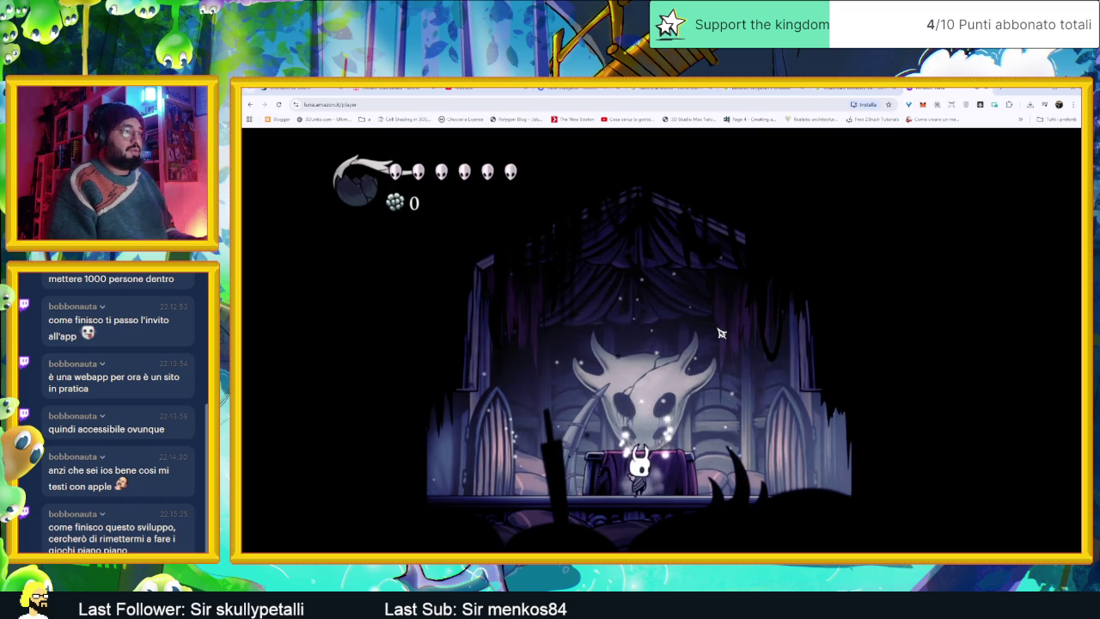
# Step: Get the Knight up from the bench, step right and swing the nail
pyautogui.press('Right')
pyautogui.press('Up')
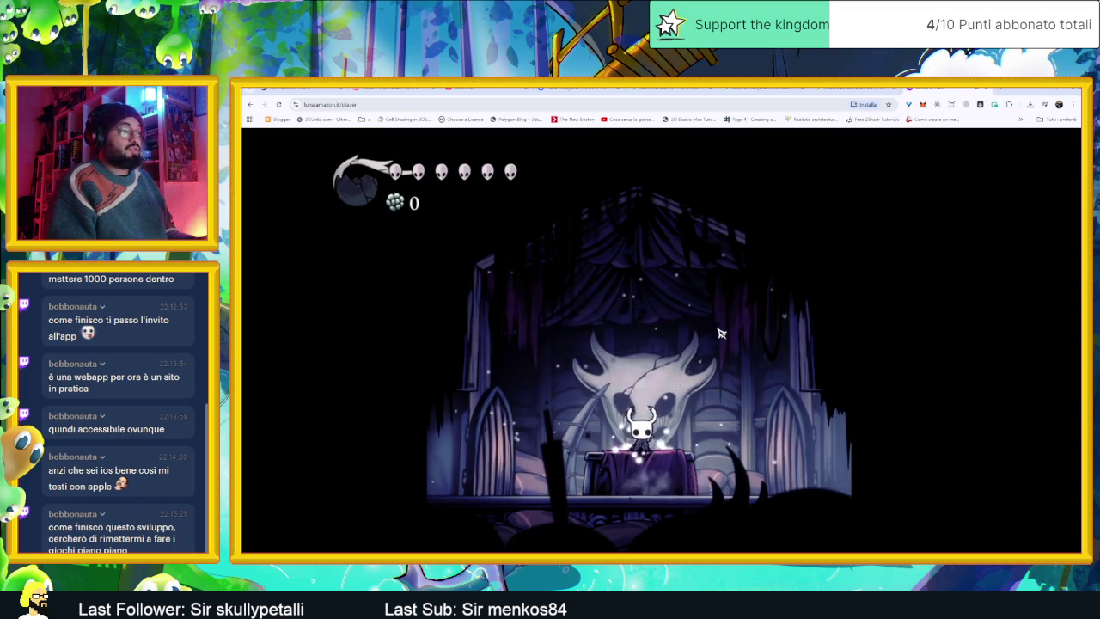
pyautogui.press('Right')
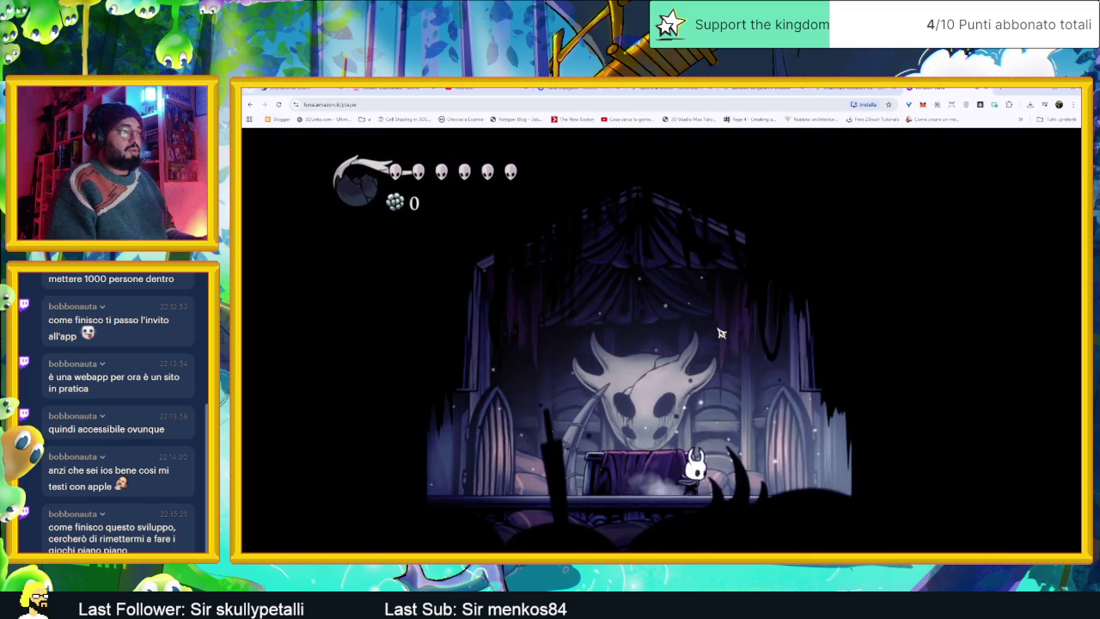
pyautogui.press('Right')
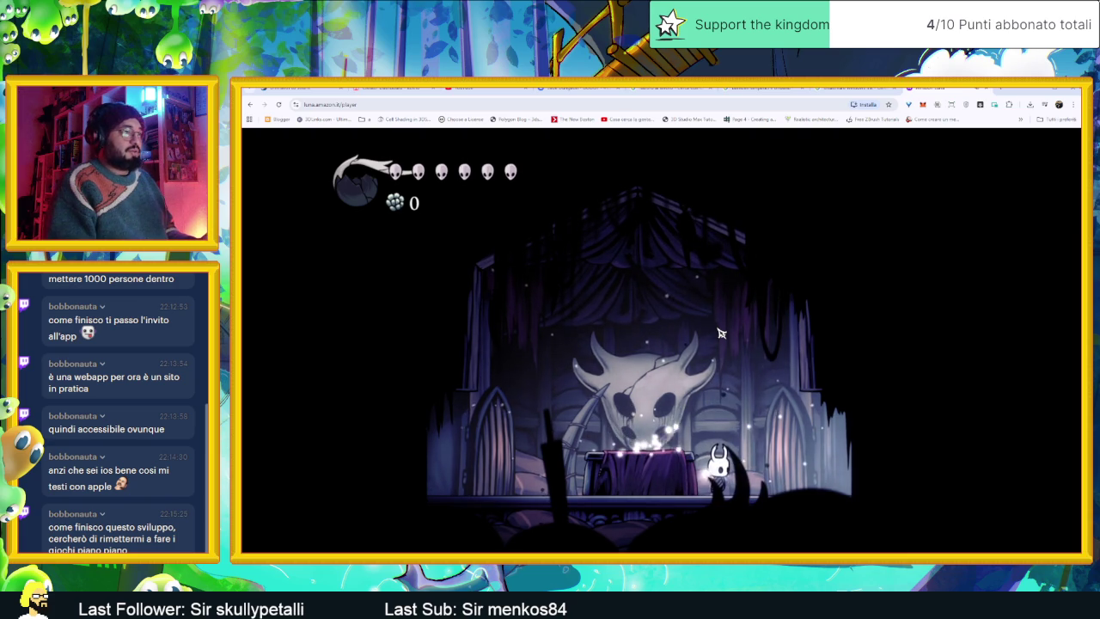
pyautogui.press('x')
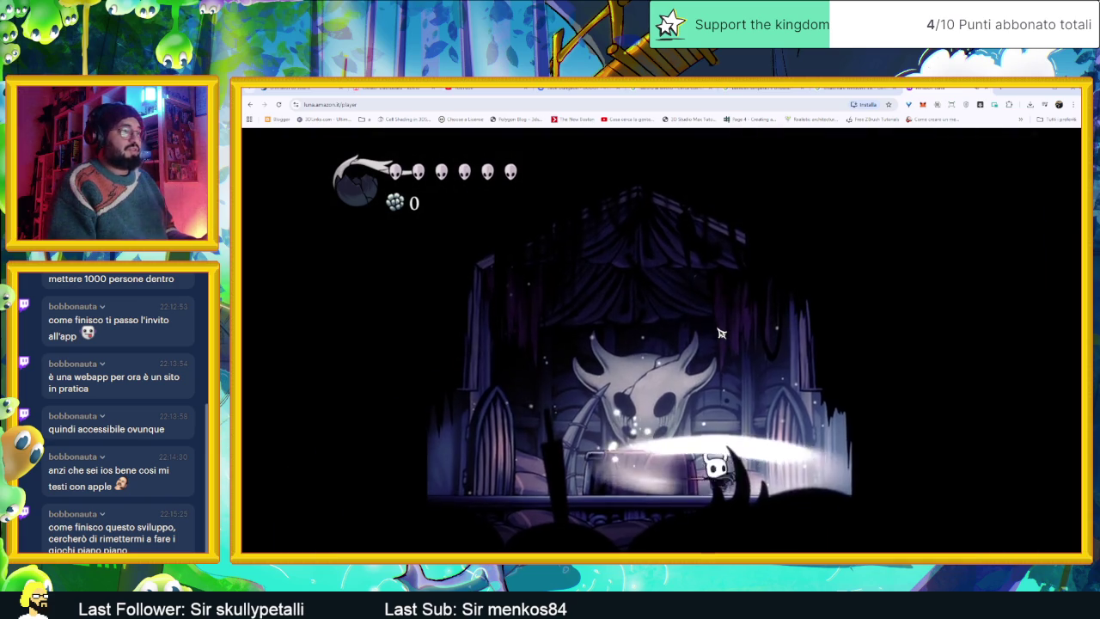
# Step: Walk the Knight right through the rooms up to Mato and start talking to him
pyautogui.press('Right')
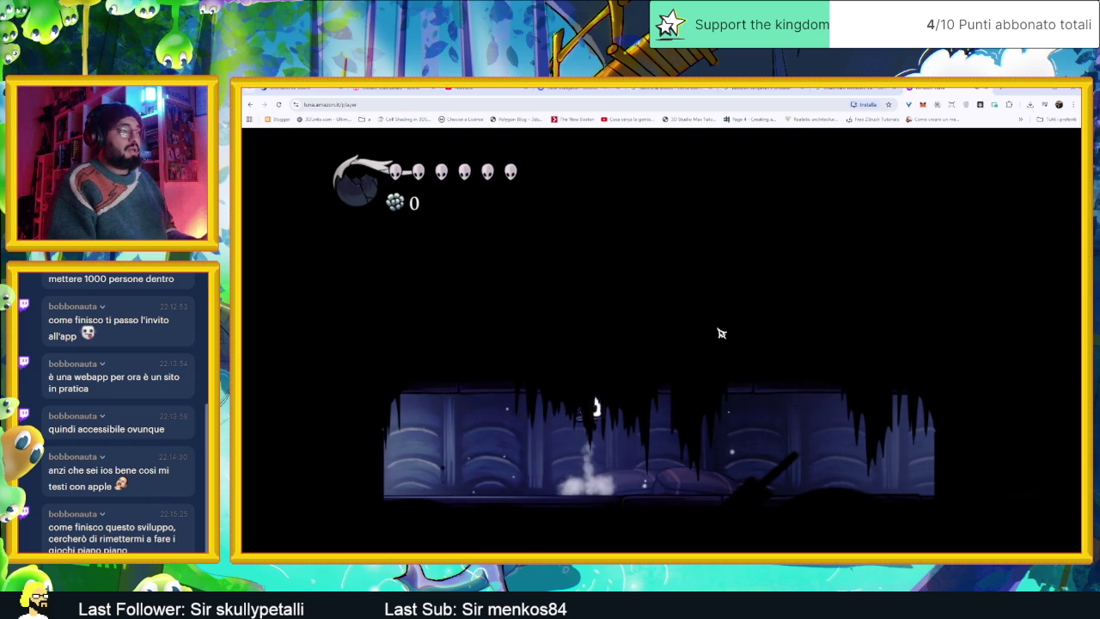
pyautogui.press('Right')
pyautogui.press('Left')
pyautogui.press('Left')
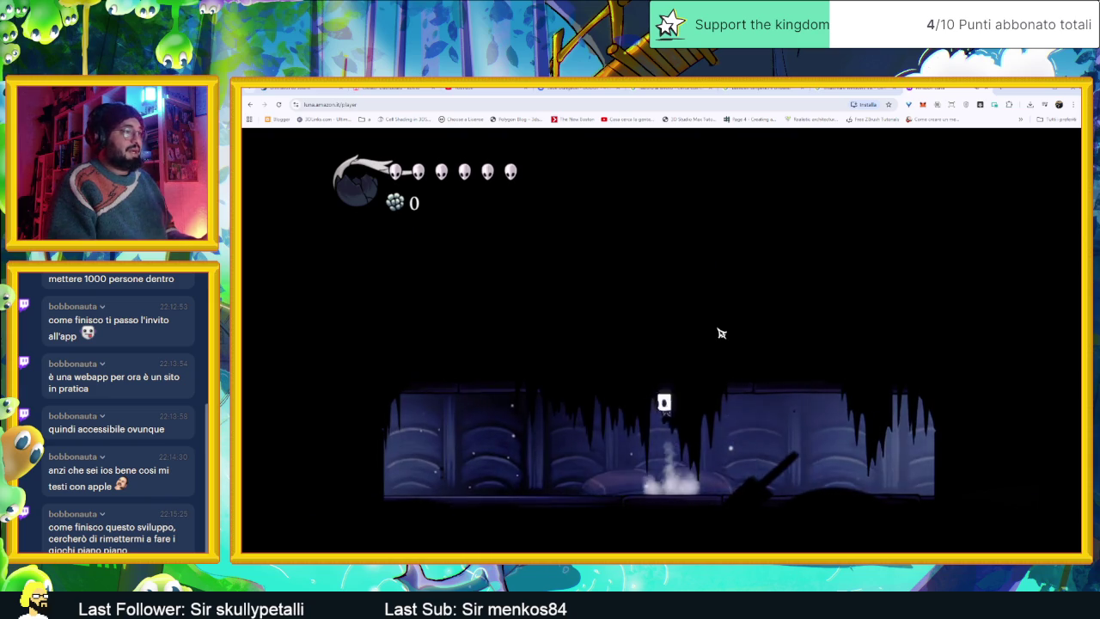
pyautogui.press('Right')
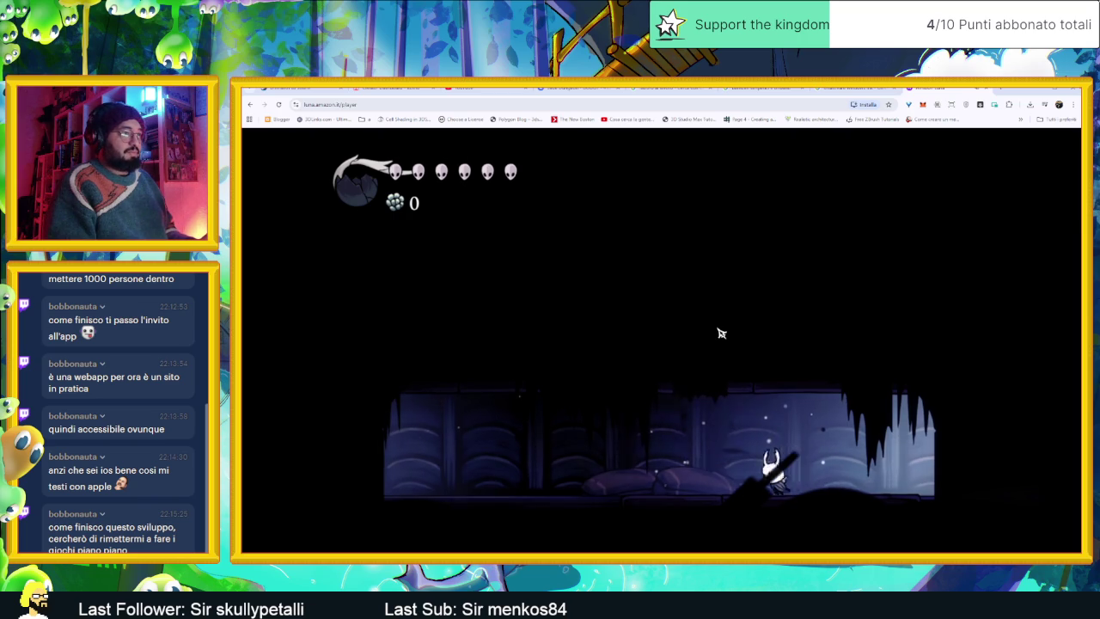
pyautogui.press('Left')
pyautogui.press('Right')
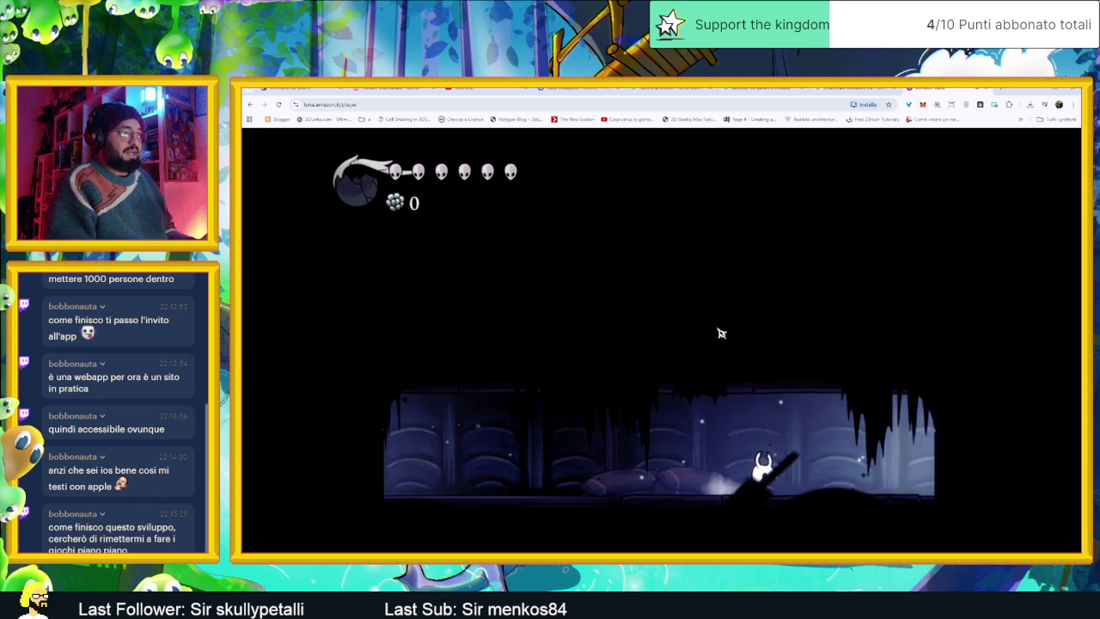
pyautogui.press('Right')
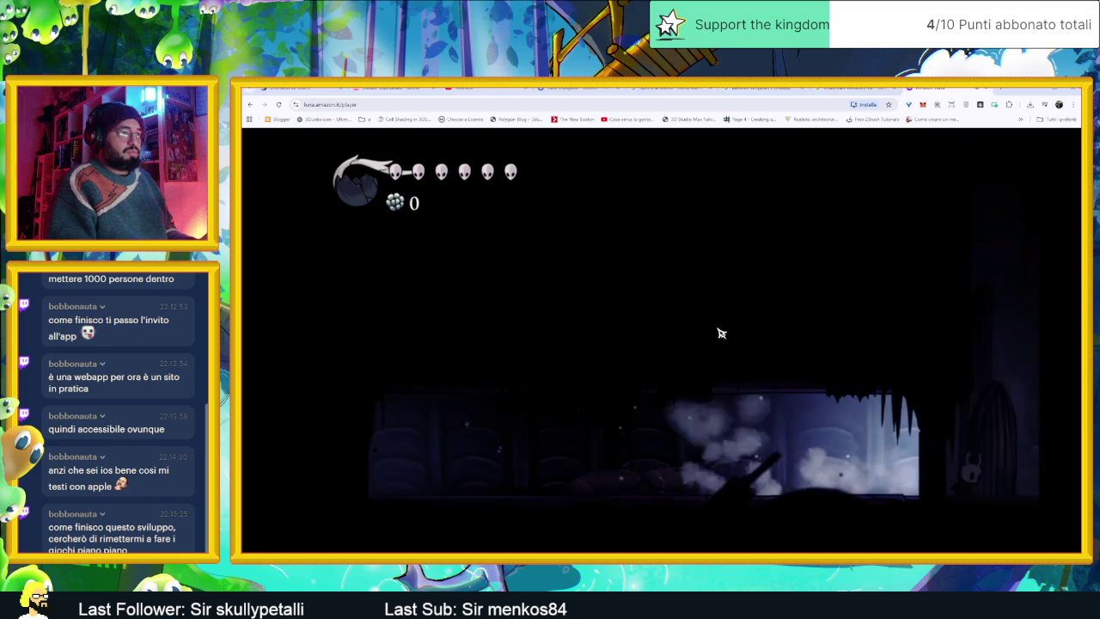
pyautogui.press('Right')
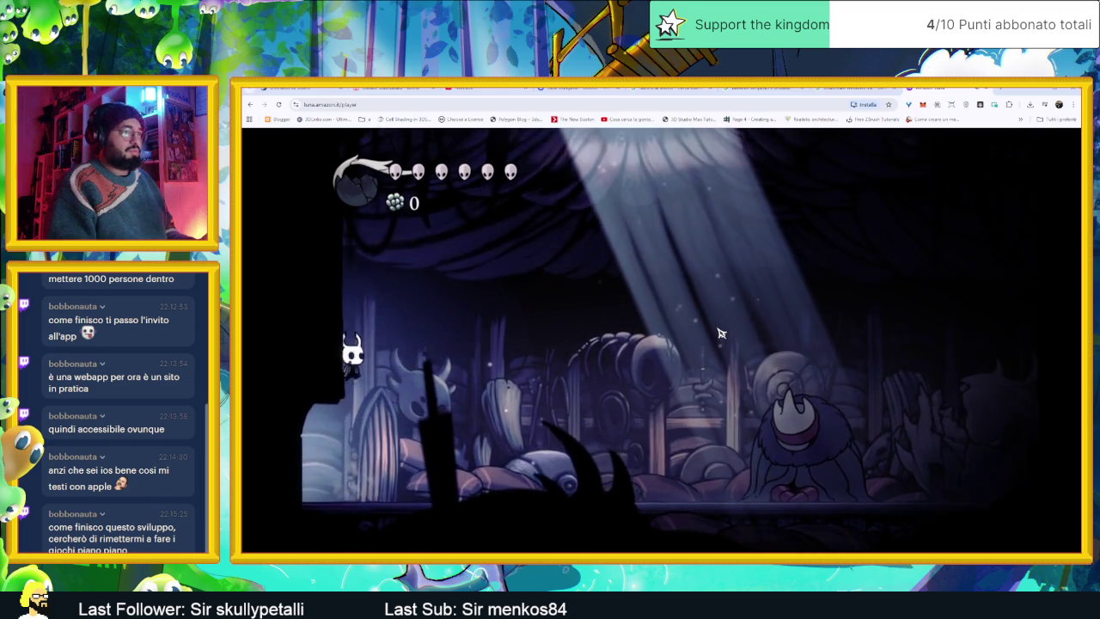
pyautogui.press('Up')
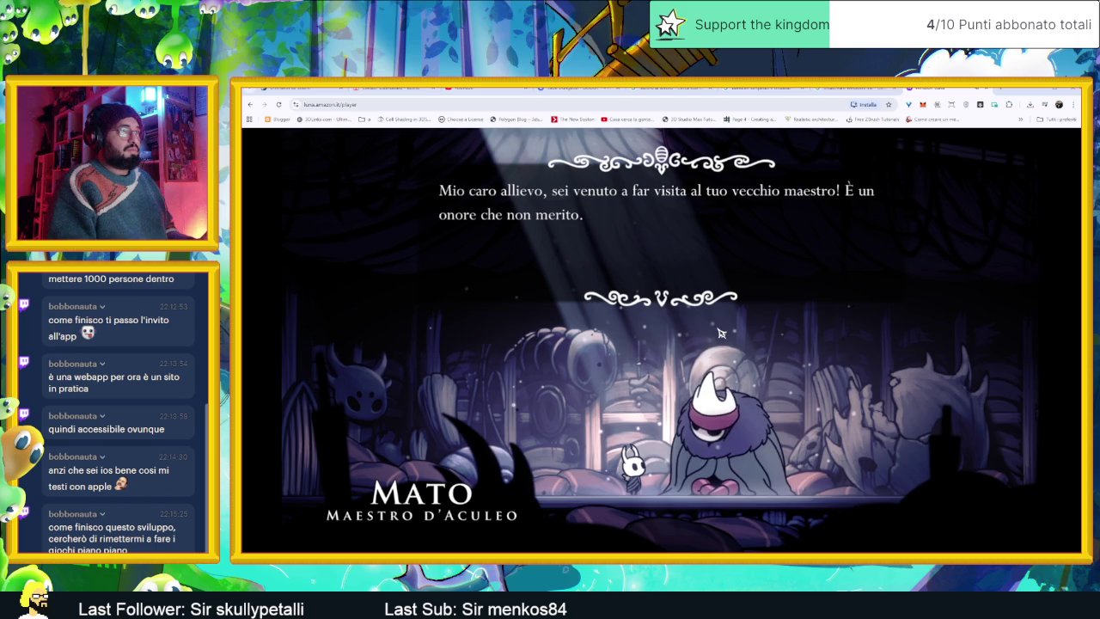
# Step: Advance through Mato's greeting to the end and speak to him again
pyautogui.press('z')
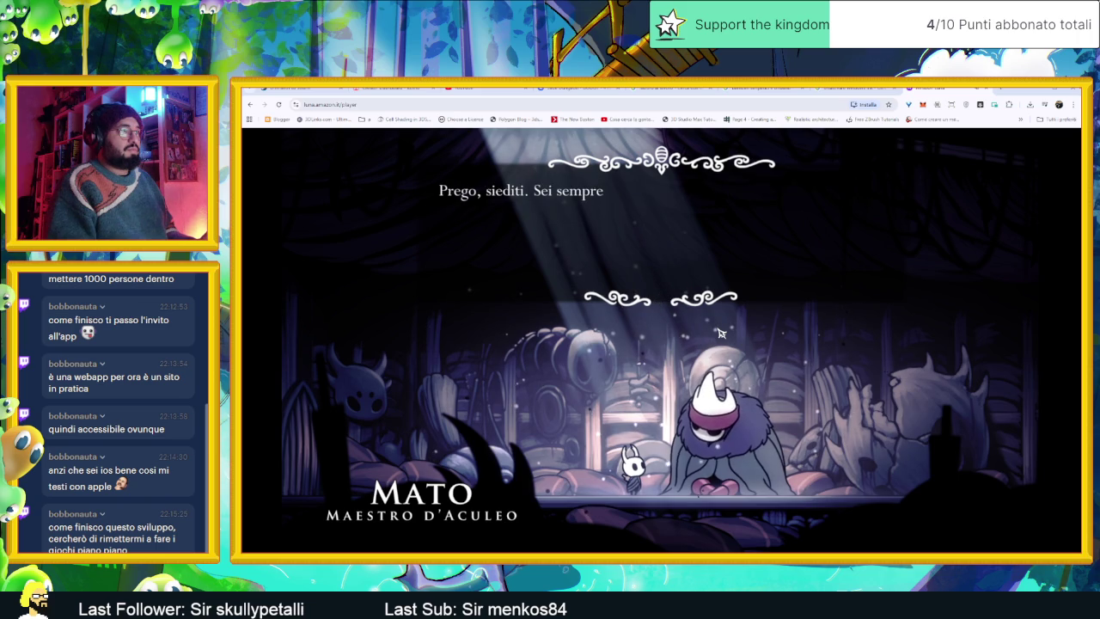
pyautogui.press('z')
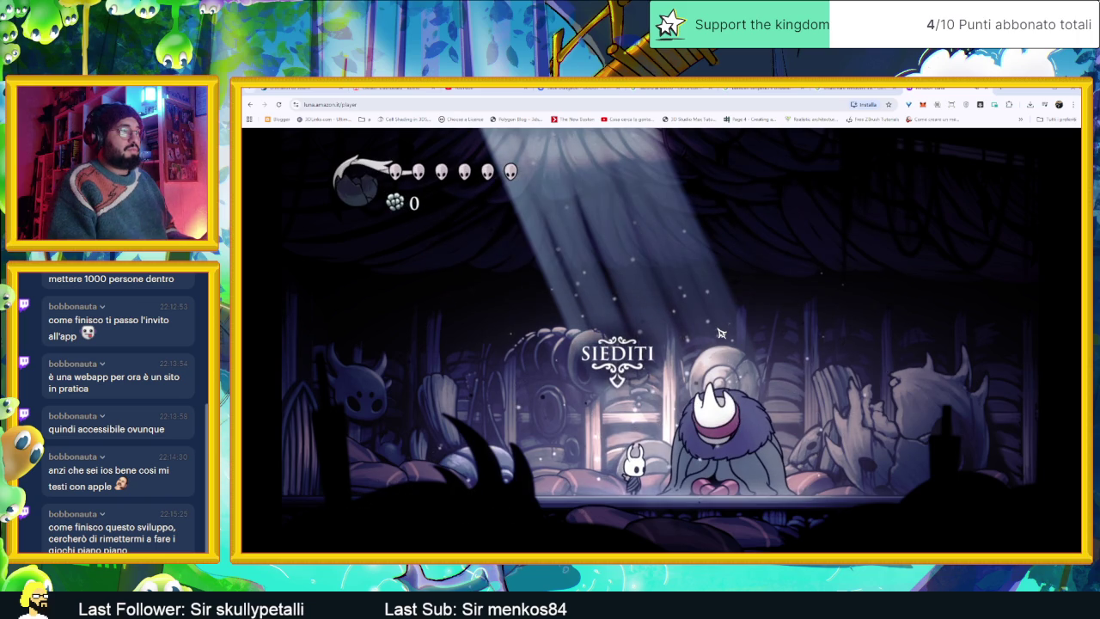
pyautogui.press('Up')
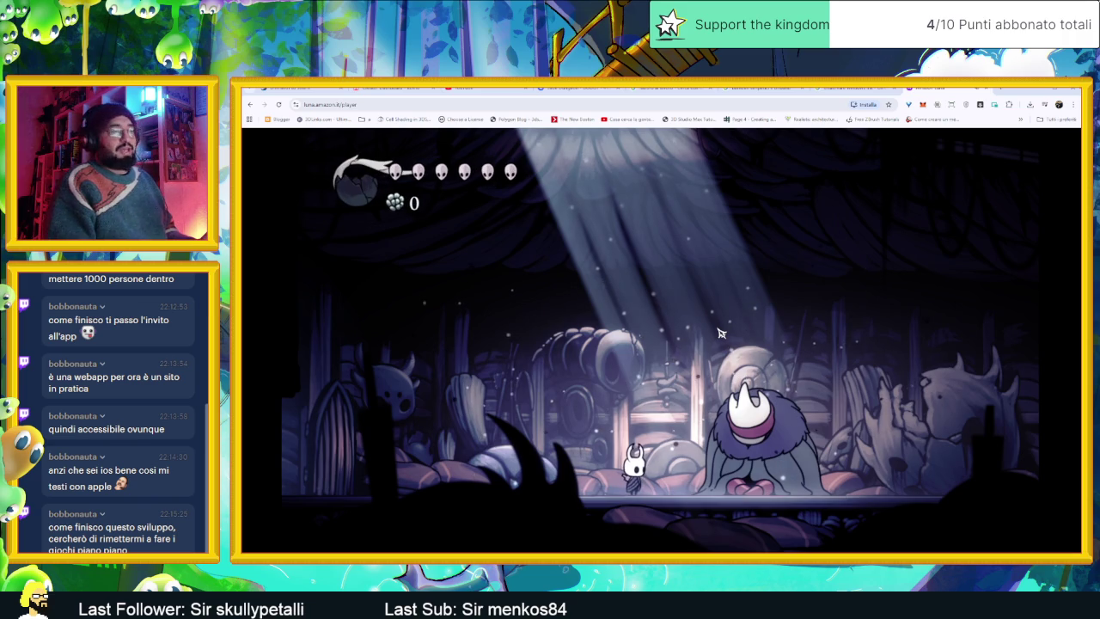
# Step: Walk and jump the Knight back and forth around Mato's hall
pyautogui.press('Right')
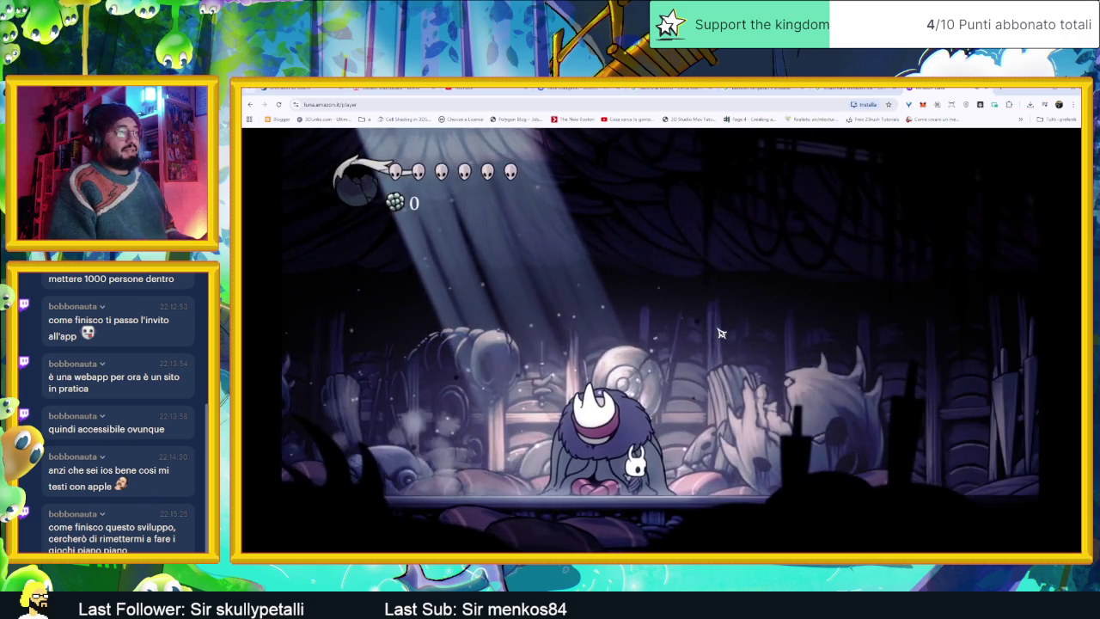
pyautogui.press('Right')
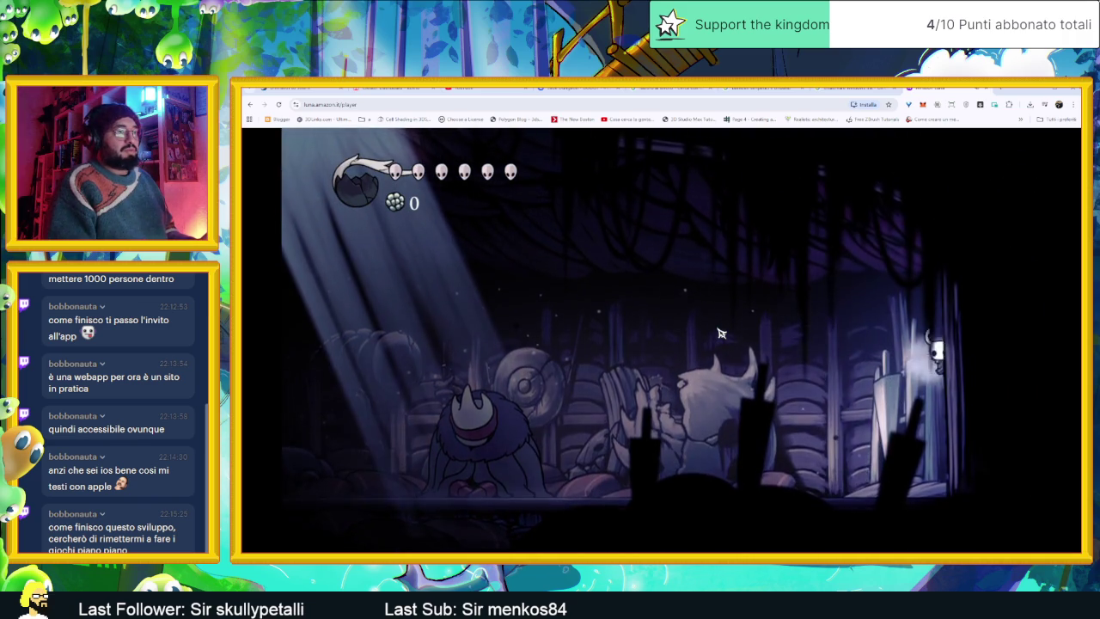
pyautogui.press('Left')
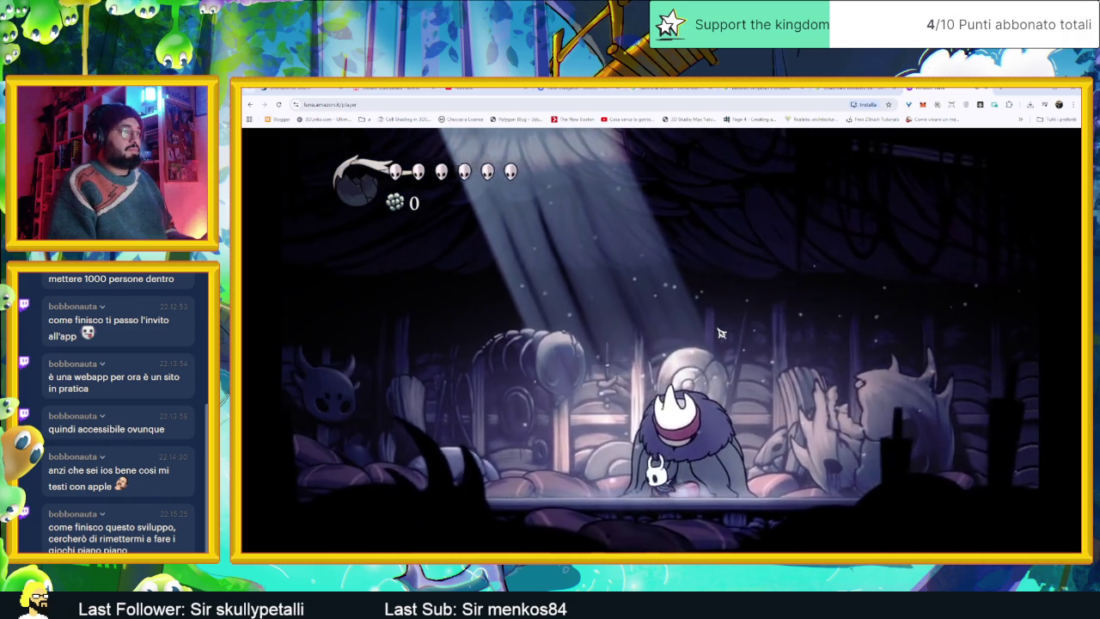
pyautogui.press('Left')
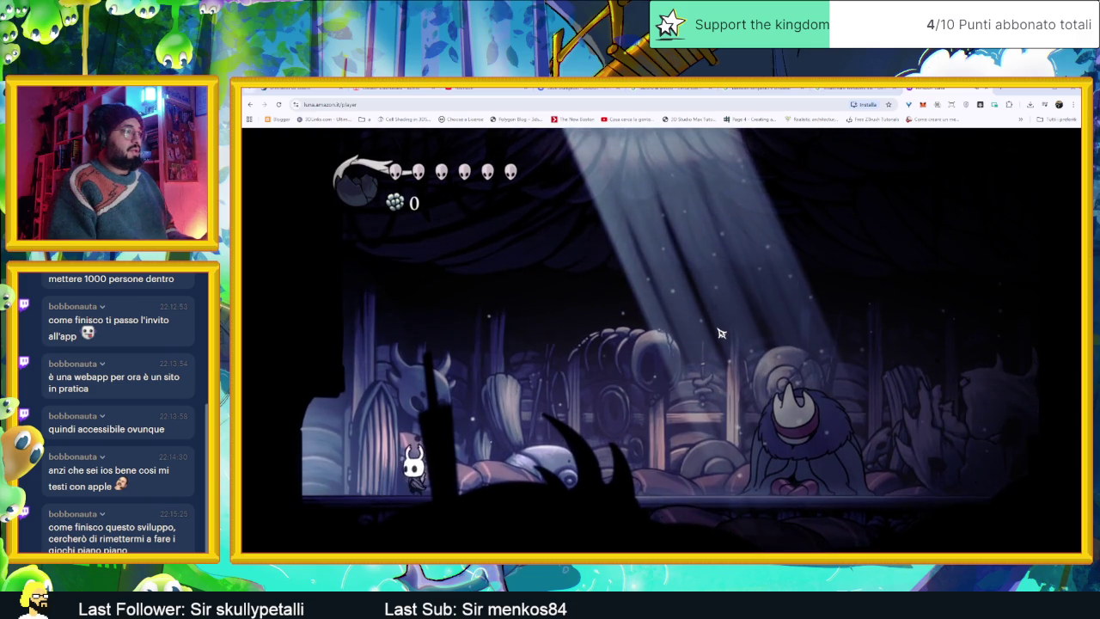
pyautogui.press('Right')
pyautogui.press('z')
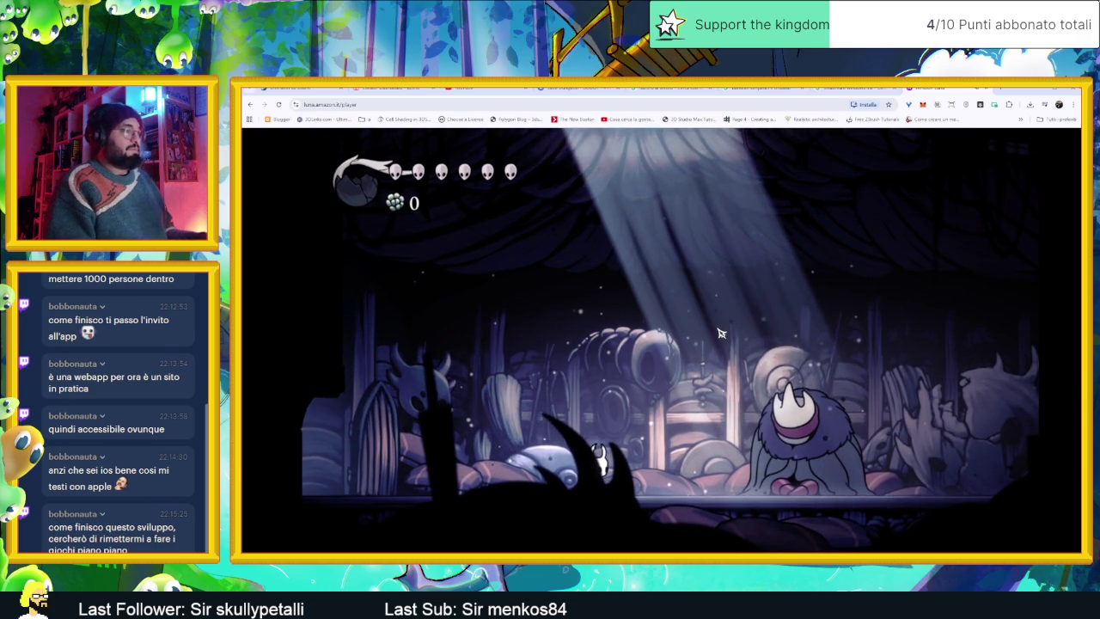
# Step: Open the quick map, then the inventory, and switch to its Mappa page
pyautogui.press('Tab')
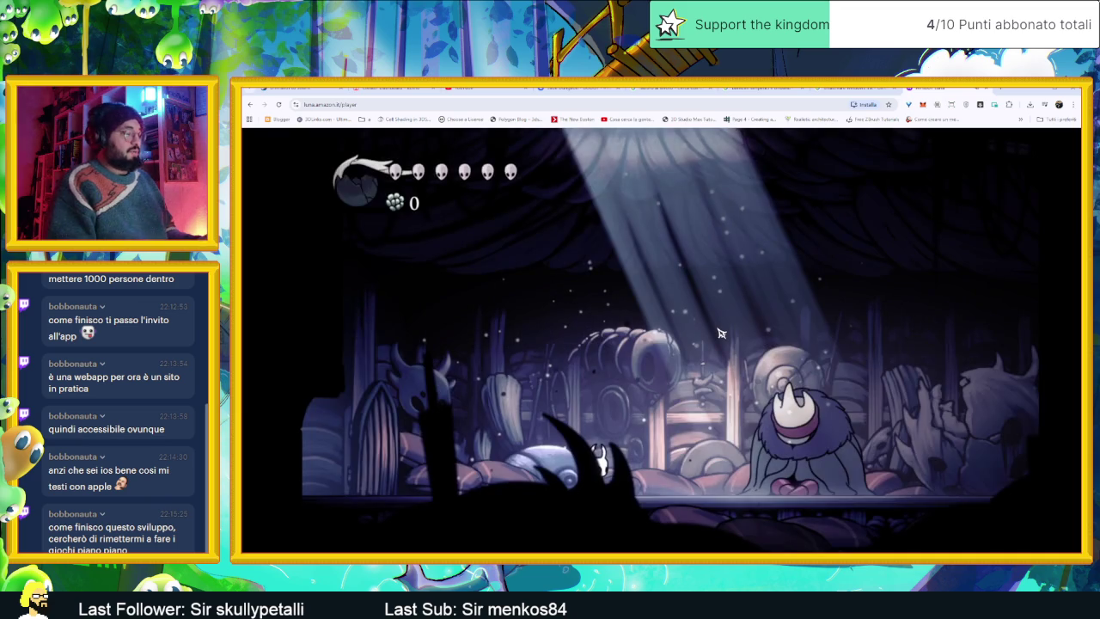
pyautogui.press('i')
pyautogui.press('Left')
# Step: On the Map page, browse Sentieri Dimenticati and Caverne Fungine, then settle on Città delle Lacrime
pyautogui.press('Right')
pyautogui.press('Right')
pyautogui.press('Right')
pyautogui.press('Right')
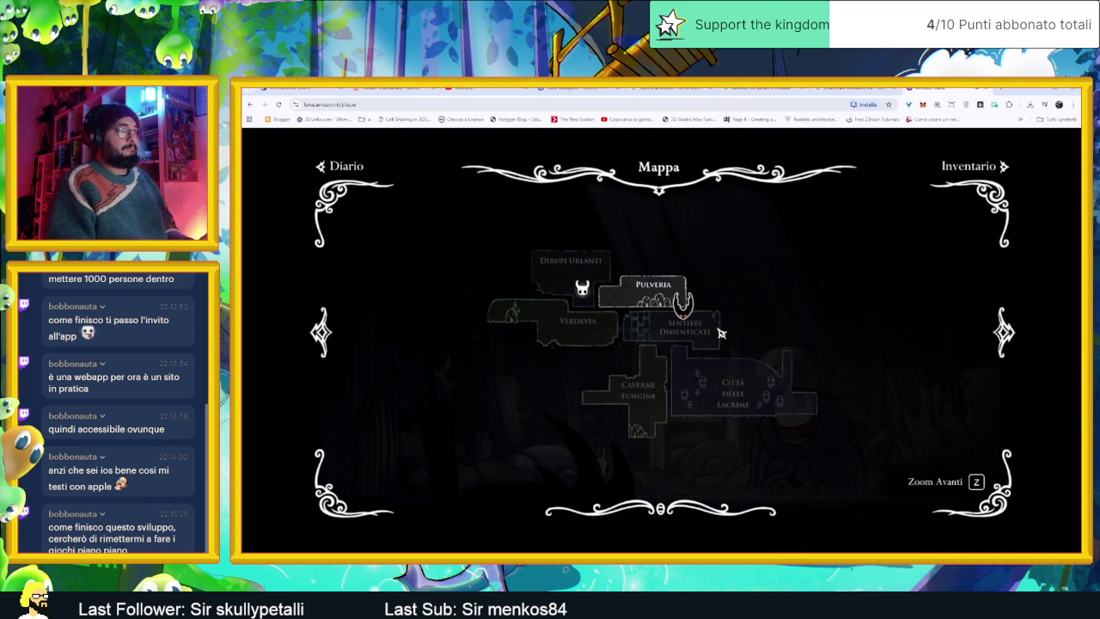
pyautogui.press('Down')
pyautogui.press('Down')
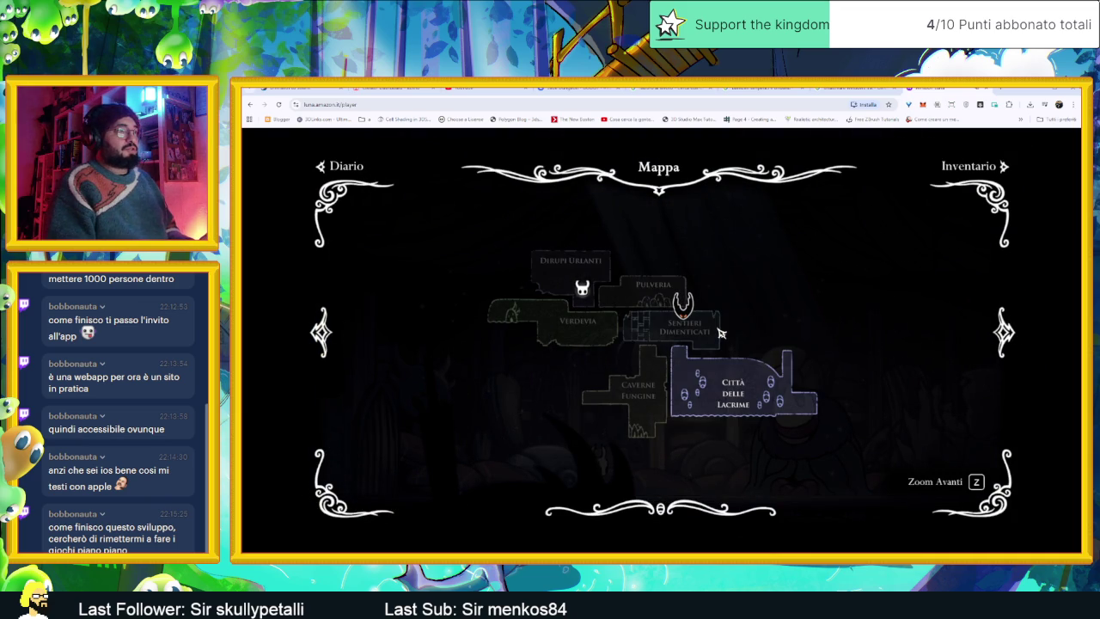
pyautogui.press('Up')
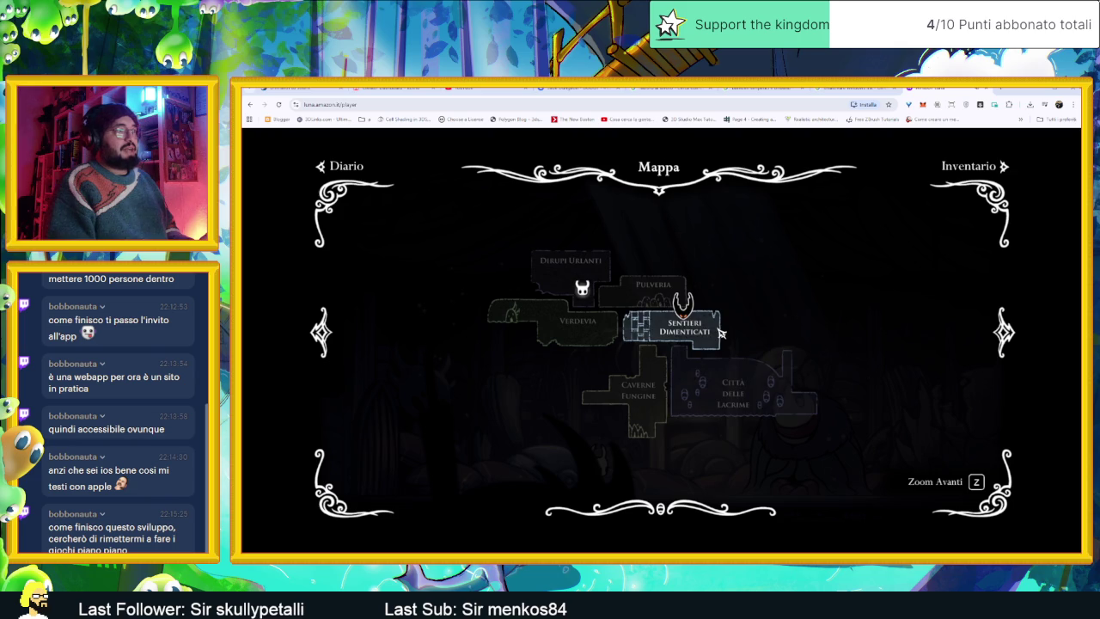
pyautogui.press('Up')
pyautogui.press('Down')
pyautogui.press('Down')
pyautogui.press('Left')
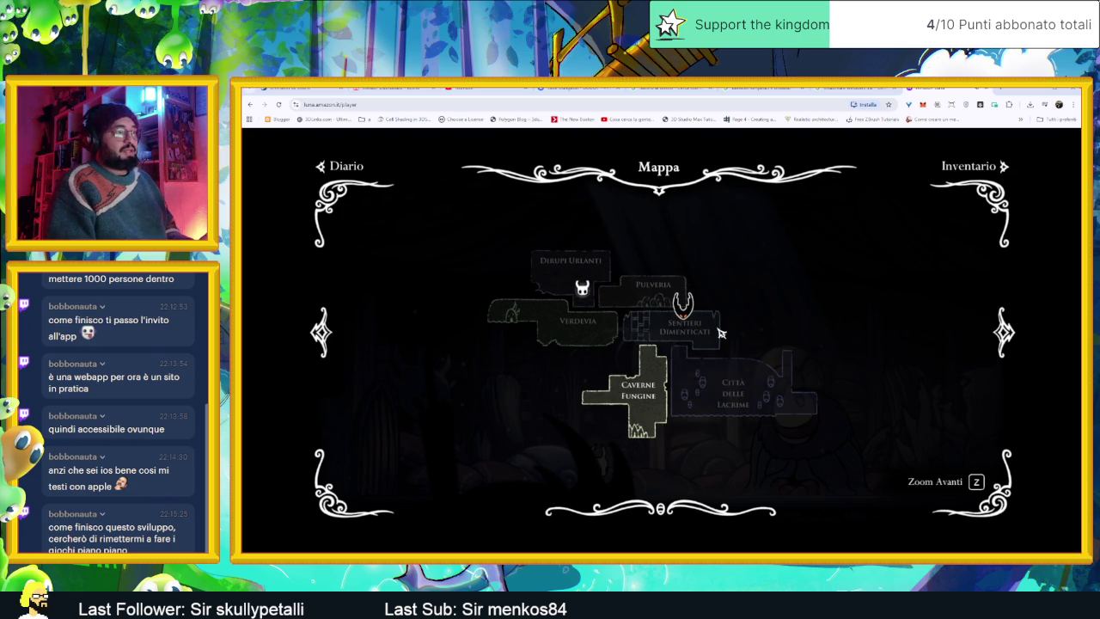
pyautogui.press('Up')
pyautogui.press('Down')
pyautogui.press('Left')
pyautogui.press('Right')
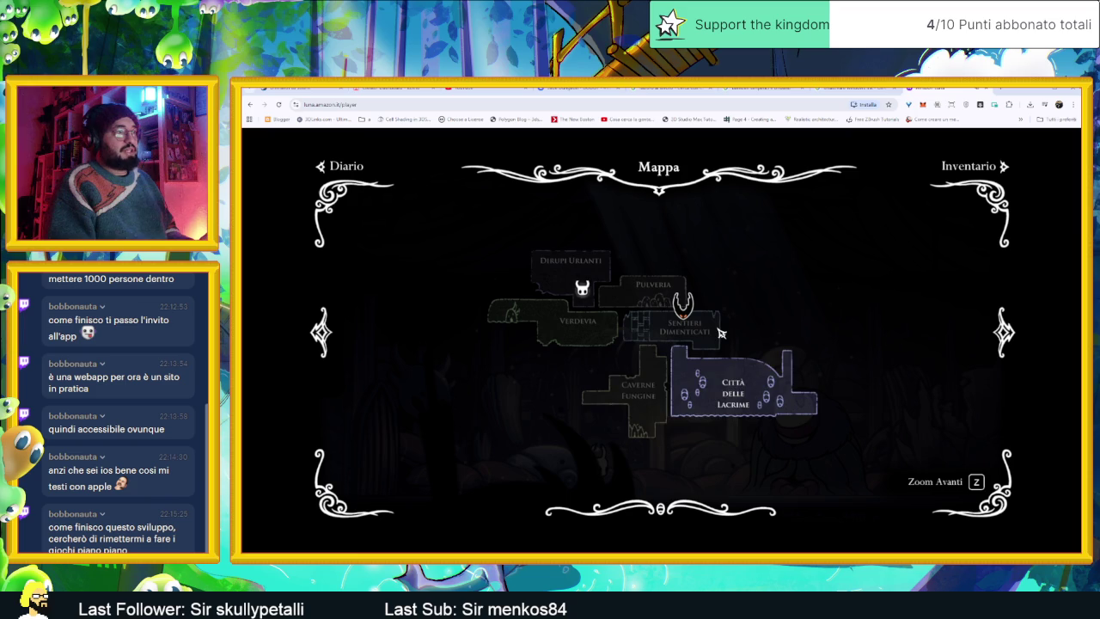
# Step: Zoom into Città delle Lacrime and pan toward Verdevia, Passo del Re and Pulveria
pyautogui.press('z')
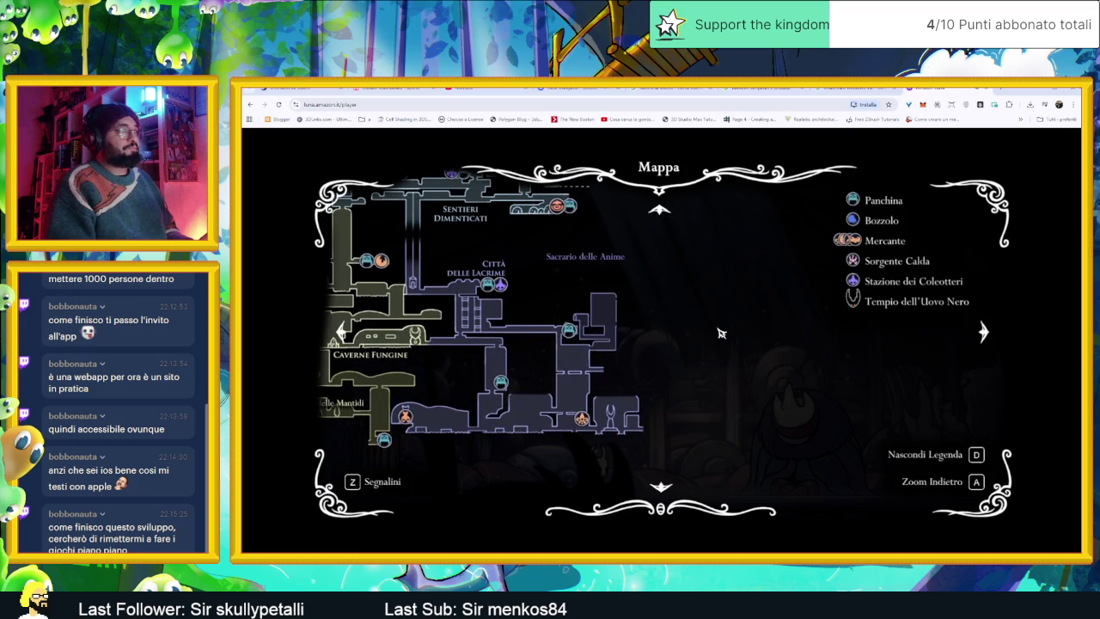
pyautogui.press('Left')
pyautogui.press('Up')
pyautogui.press('Left')
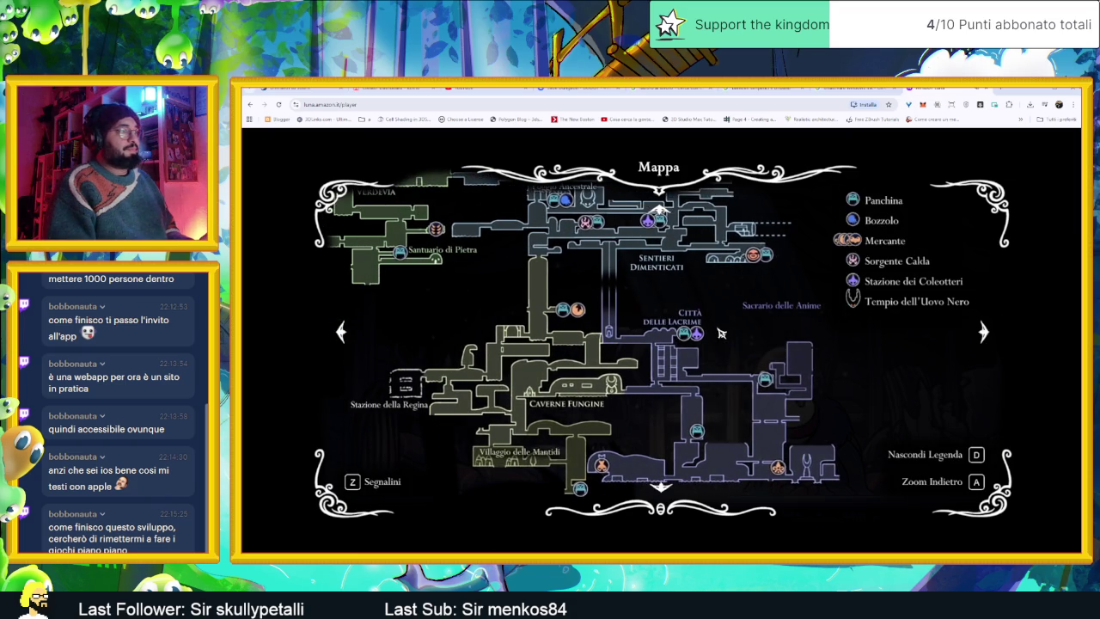
pyautogui.press('Left')
pyautogui.press('Up')
pyautogui.press('Left')
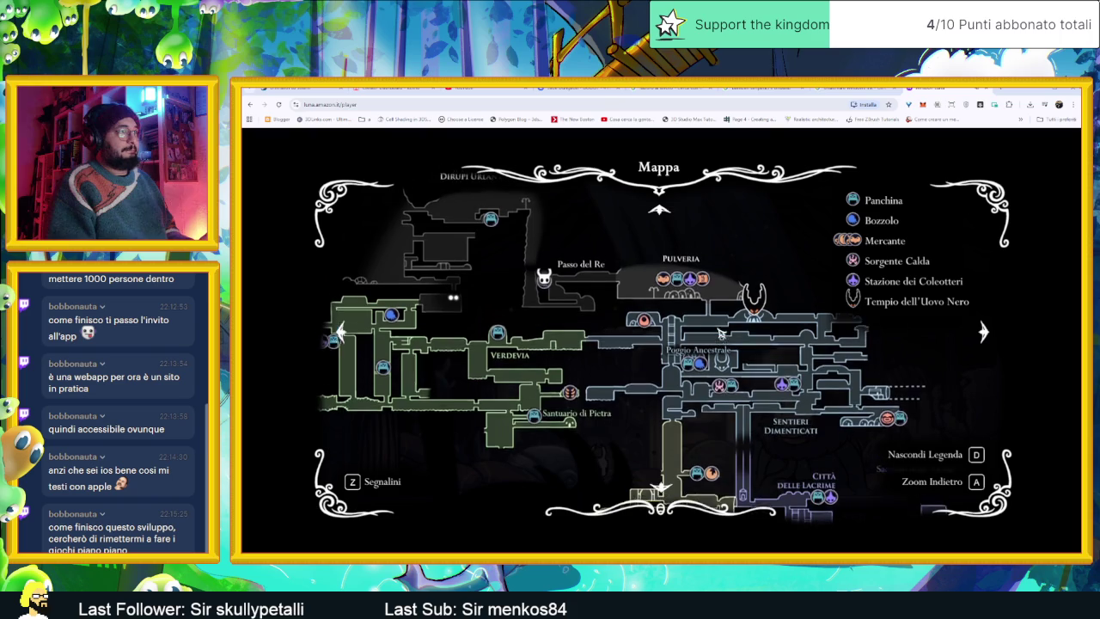
# Step: Pan east, then back west to Dirupi Urlanti, and exit fullscreen with Esc
pyautogui.press('Right')
pyautogui.press('Down')
pyautogui.press('Right')
pyautogui.press('Up')
pyautogui.press('Left')
pyautogui.press('Up')
pyautogui.press('Left')
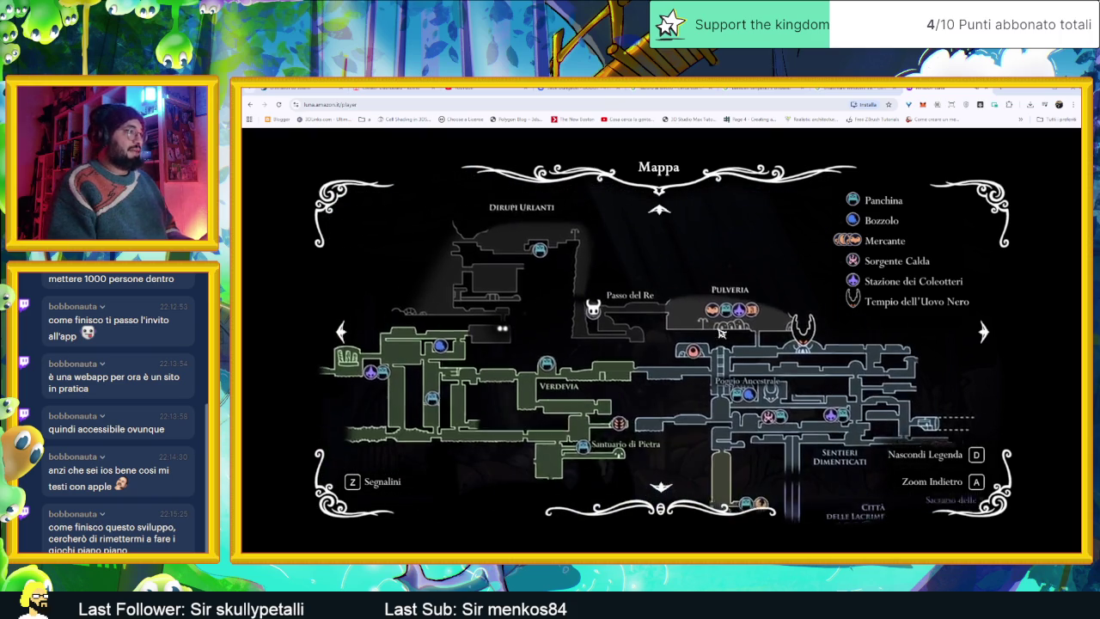
pyautogui.press('Left')
pyautogui.press('Escape')
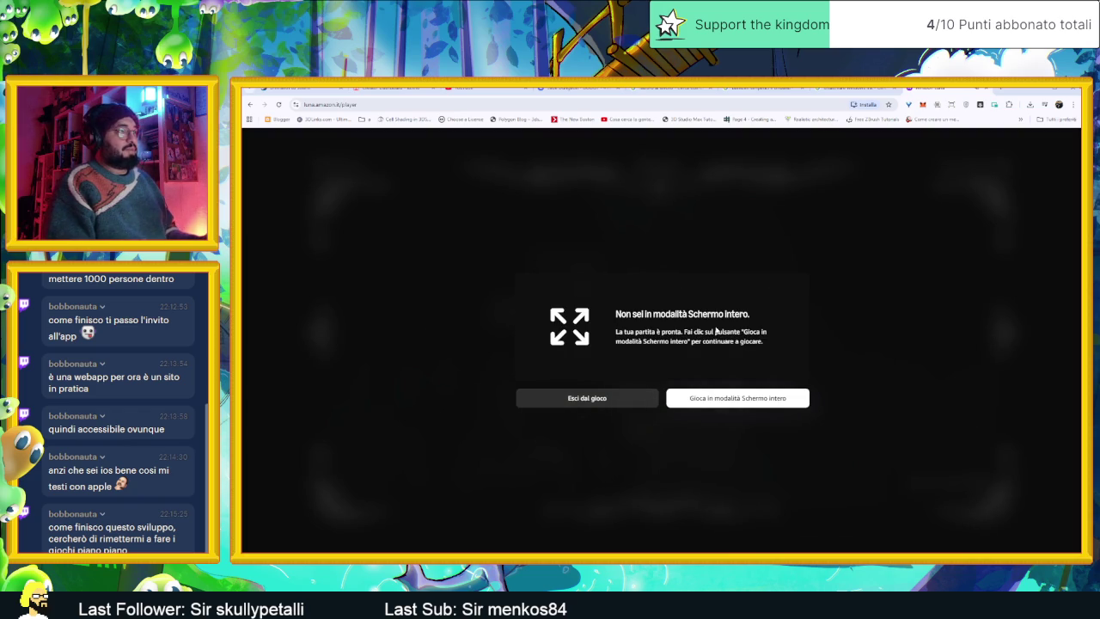
# Step: Resume the game fullscreen, move the map selection to Dirupi Urlanti and zoom into the detailed map
pyautogui.click(716, 331)
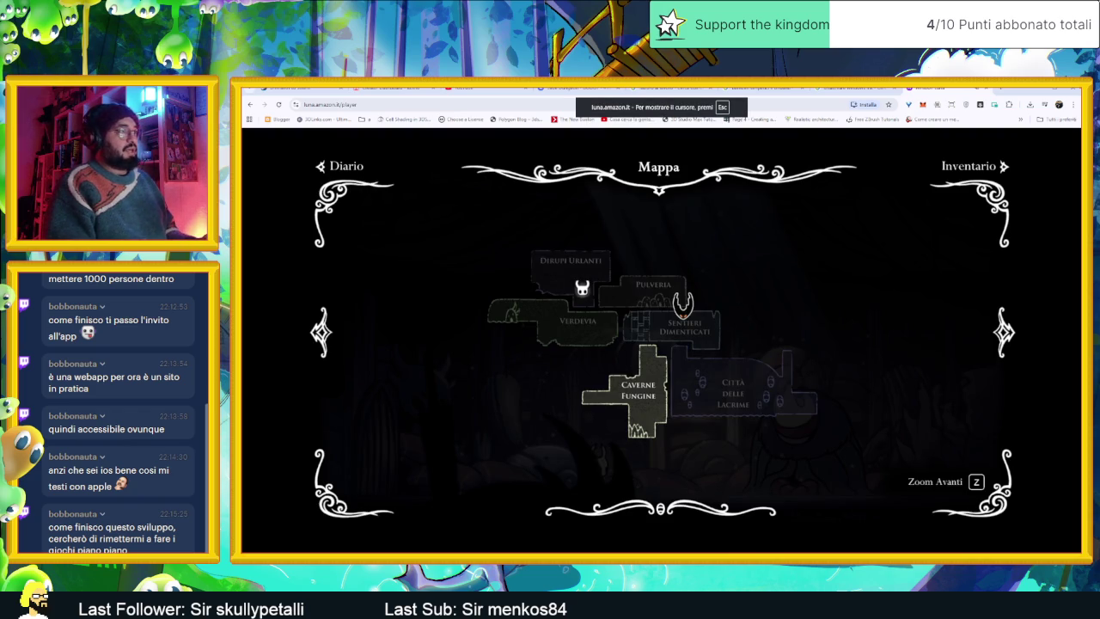
pyautogui.press('Right')
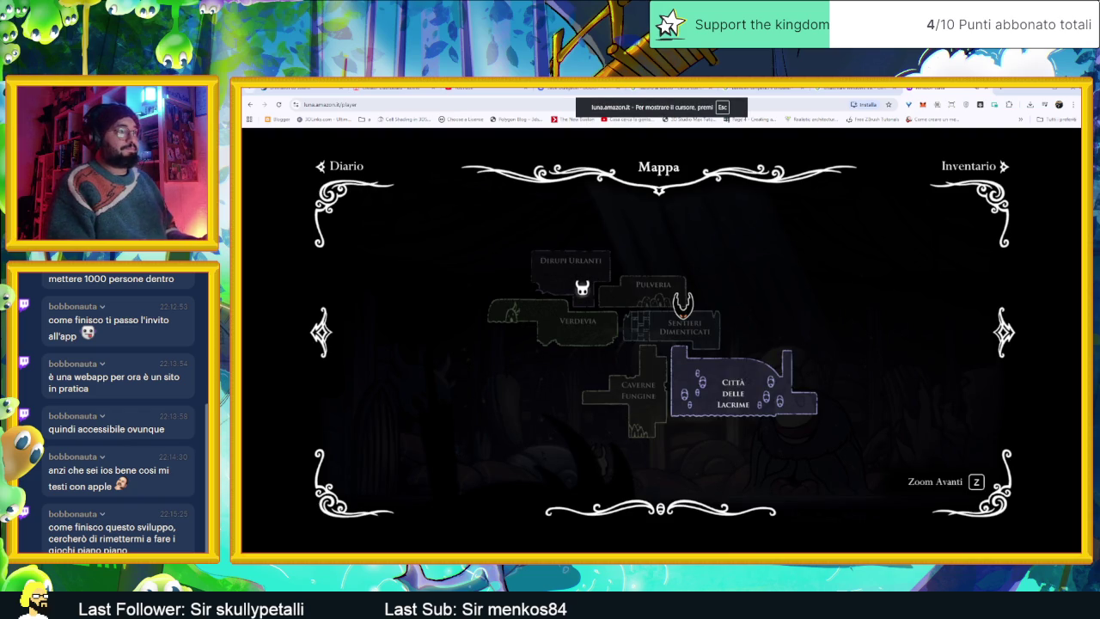
pyautogui.press('Left')
pyautogui.press('Up')
pyautogui.press('Left')
pyautogui.press('Right')
pyautogui.press('Up')
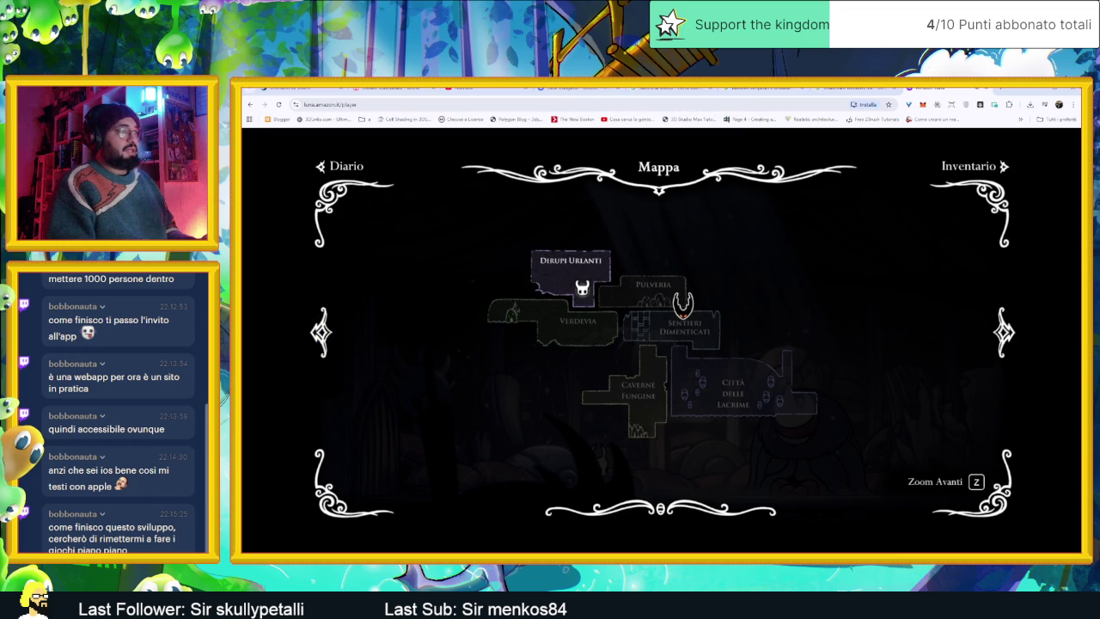
pyautogui.press('z')
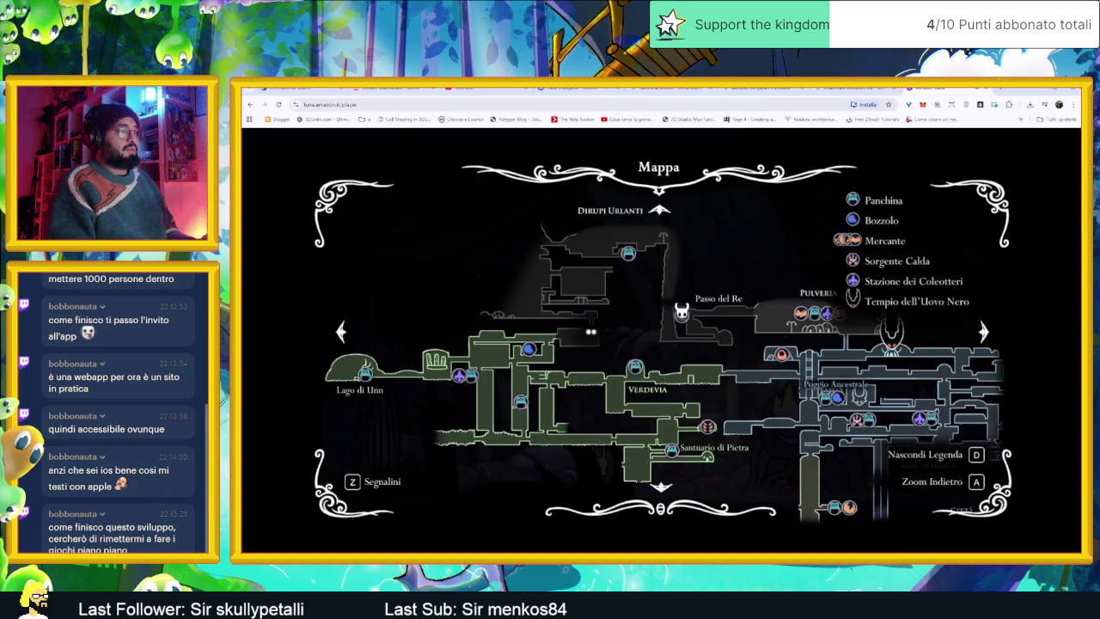
# Step: Pan the map across Dirupi Urlanti, Pulveria, Città delle Lacrime, Caverne Fungine and back to Verdevia
pyautogui.press('Up')
pyautogui.press('Left')
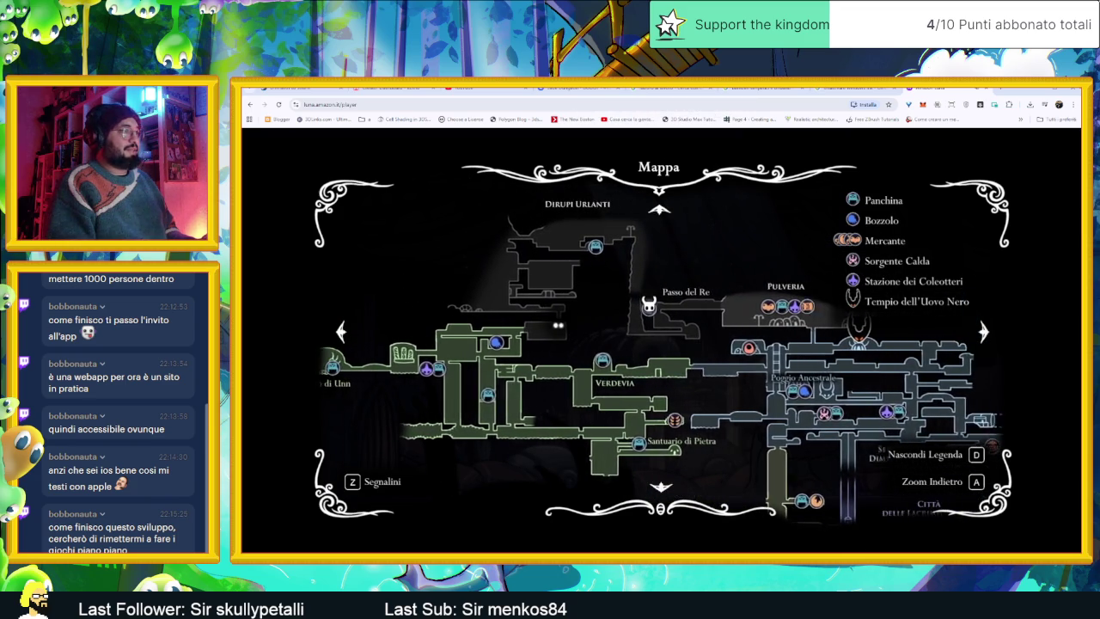
pyautogui.press('Up')
pyautogui.press('Left')
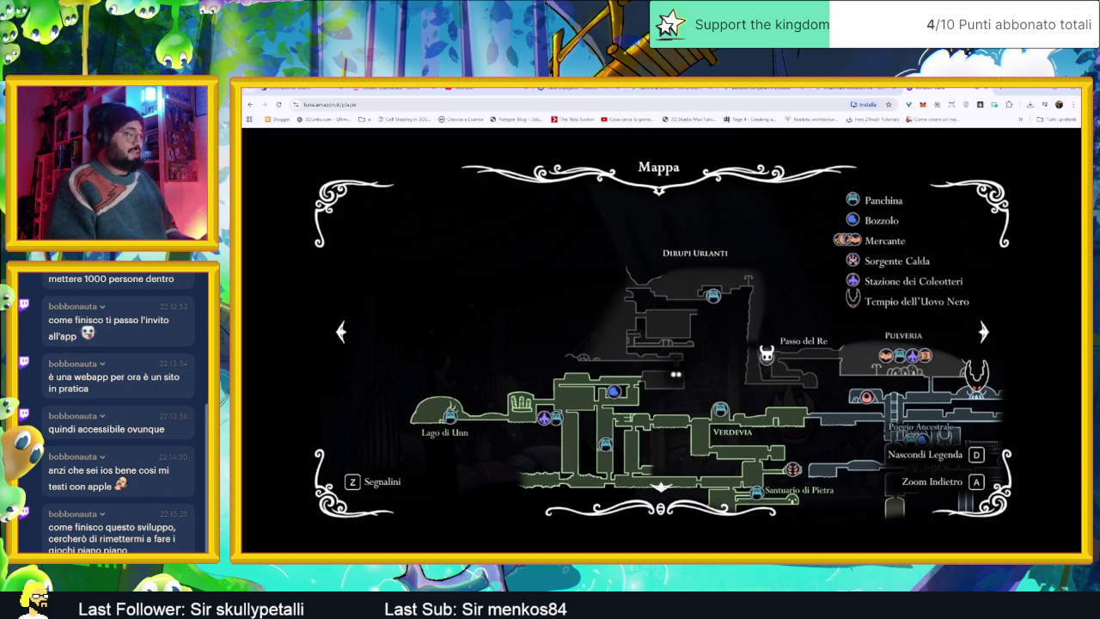
pyautogui.press('Left')
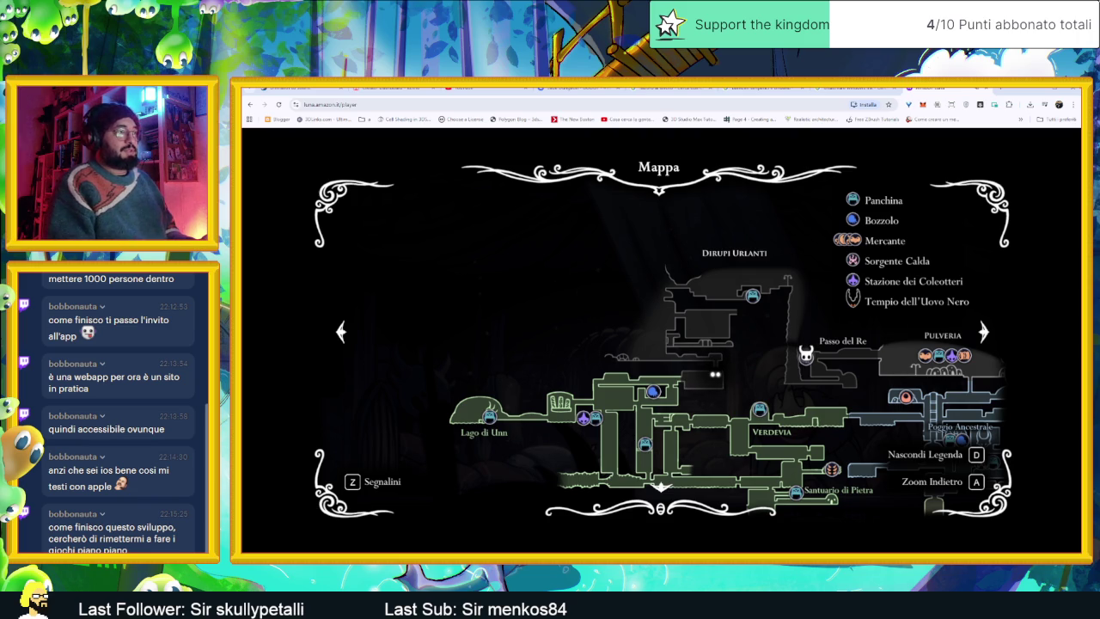
pyautogui.press('Right')
pyautogui.press('Down')
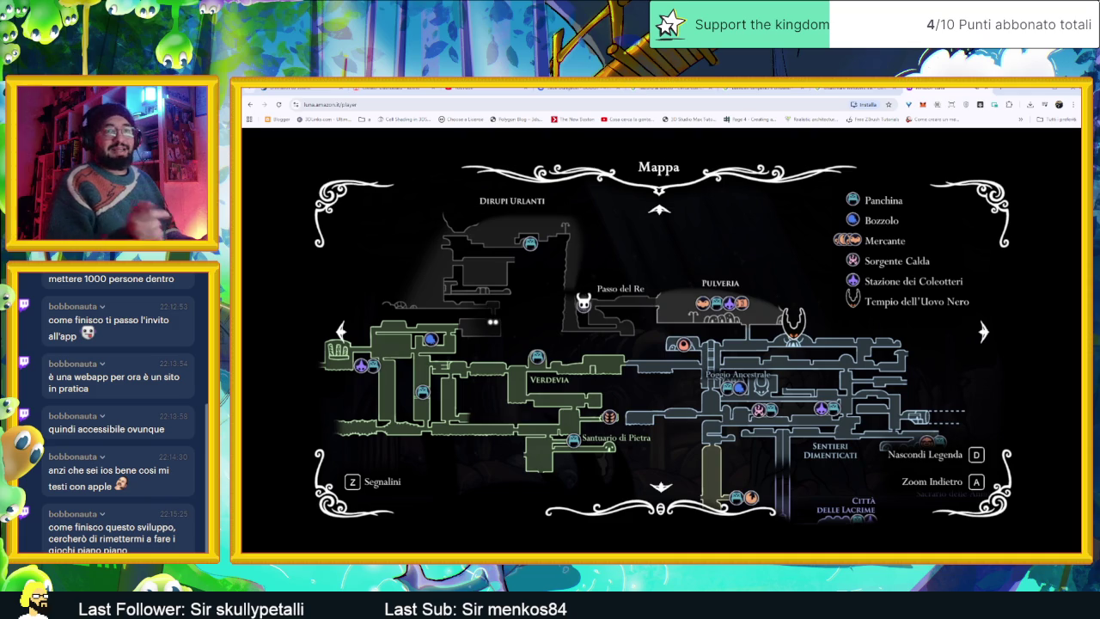
pyautogui.press('Down')
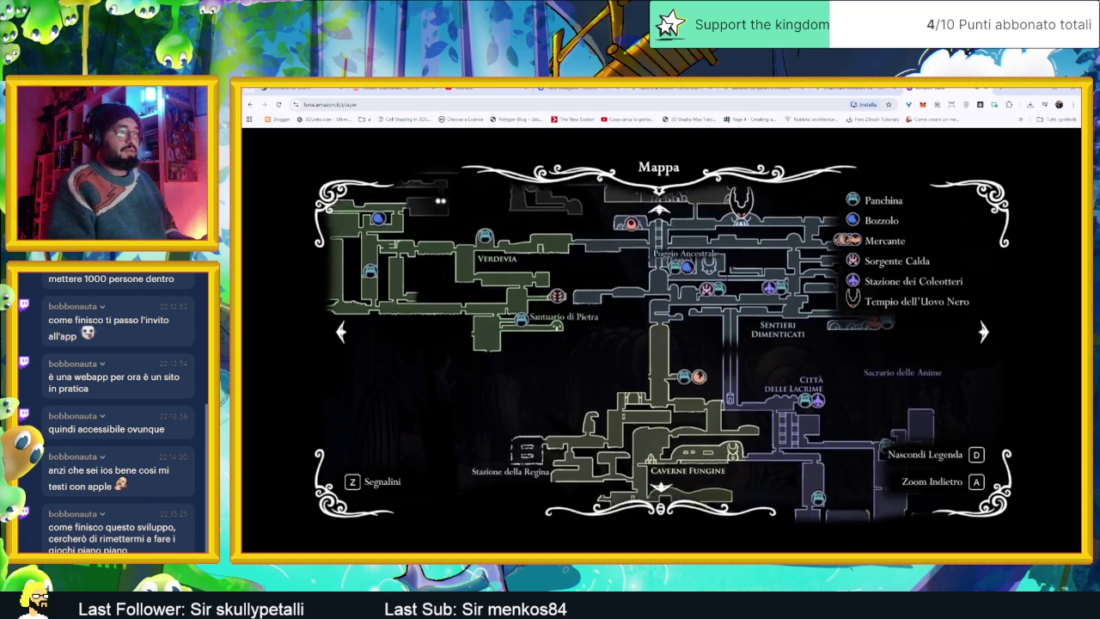
pyautogui.press('Up')
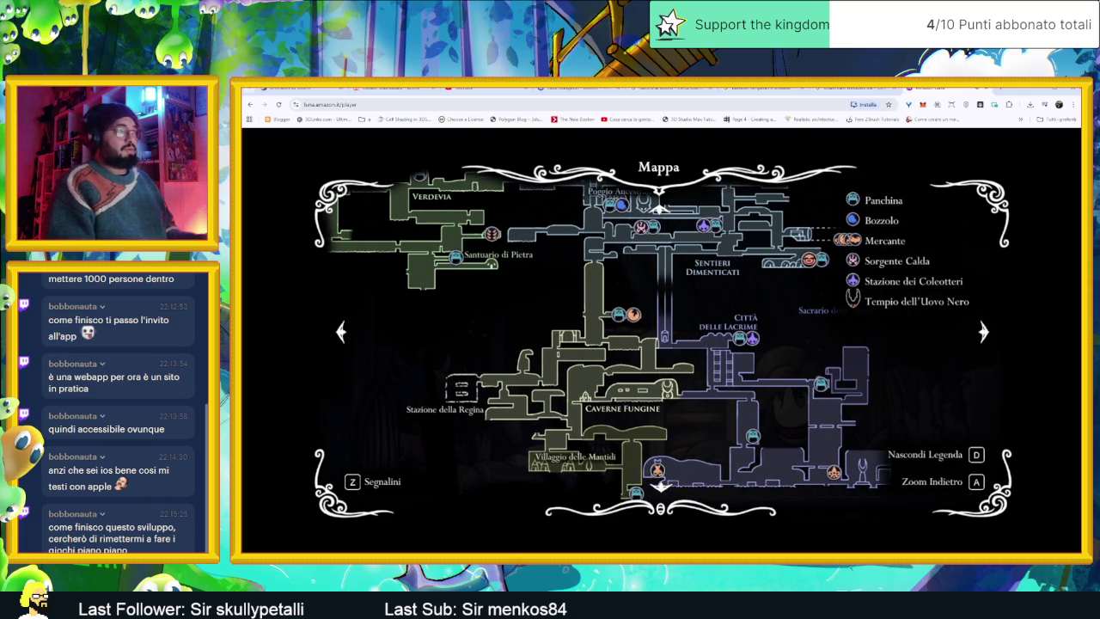
# Step: Zoom out, close the map, view the Windows Ink search results, then minimize the browser
pyautogui.press('a')
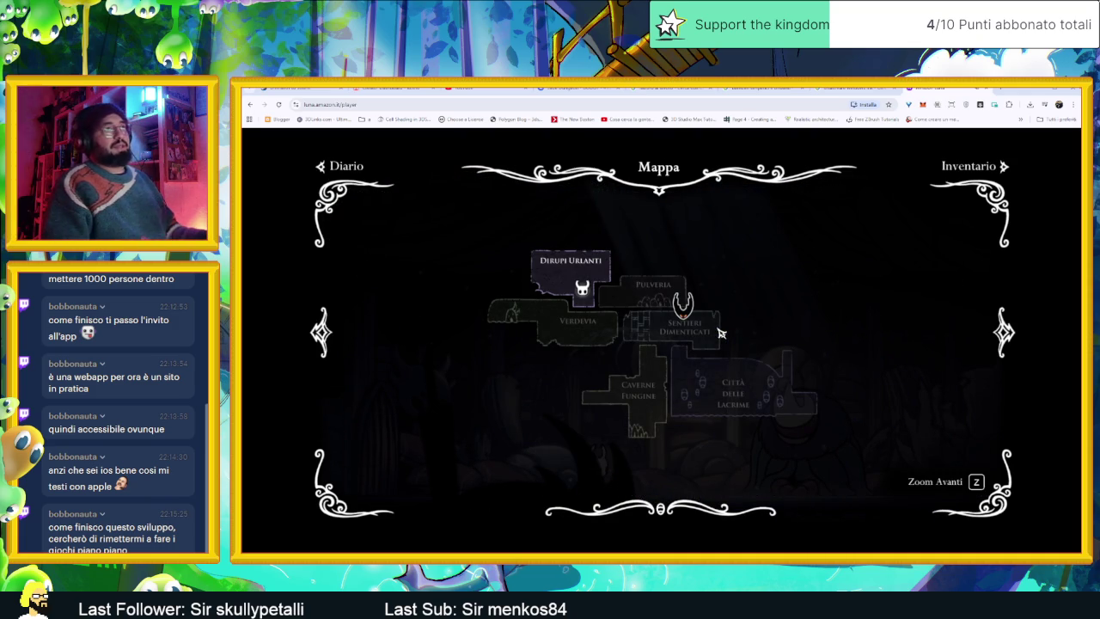
pyautogui.press('Escape')
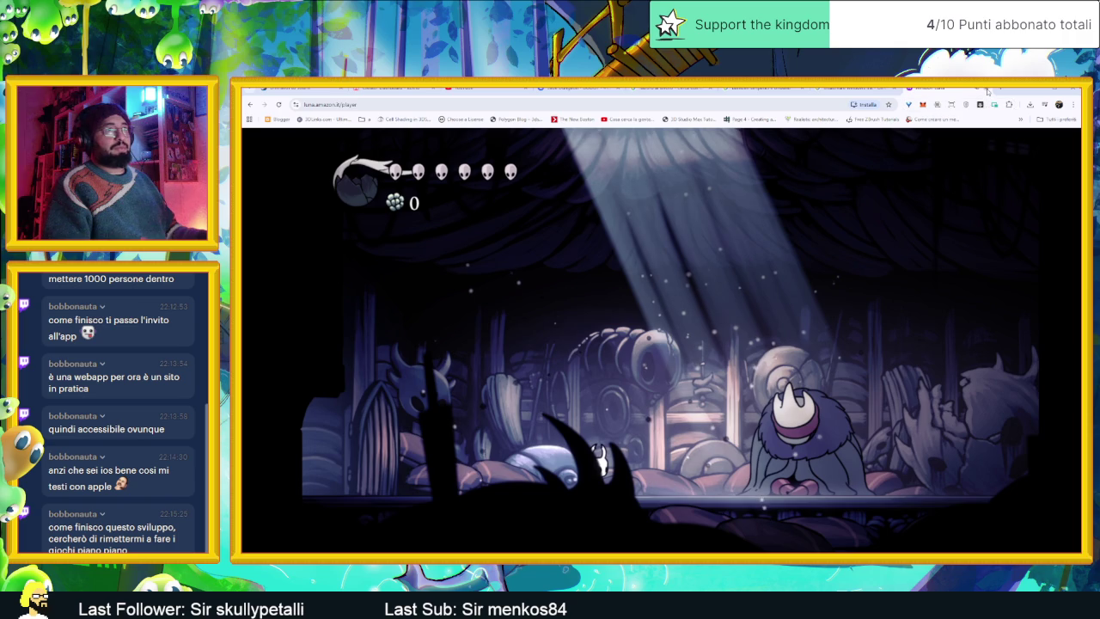
pyautogui.click(987, 91)
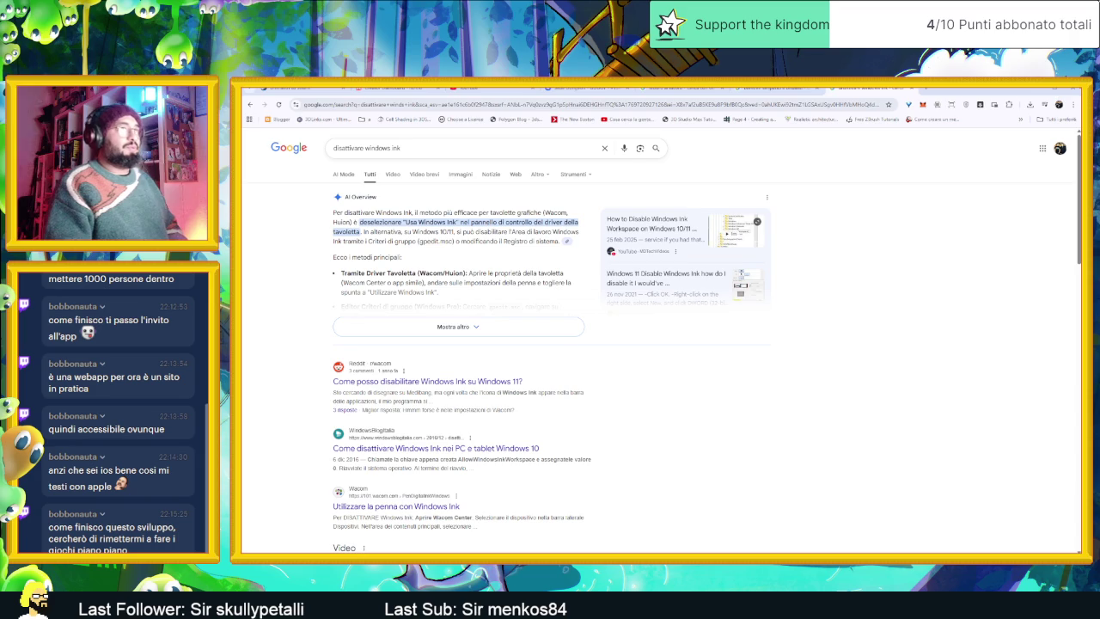
pyautogui.click(1038, 91)
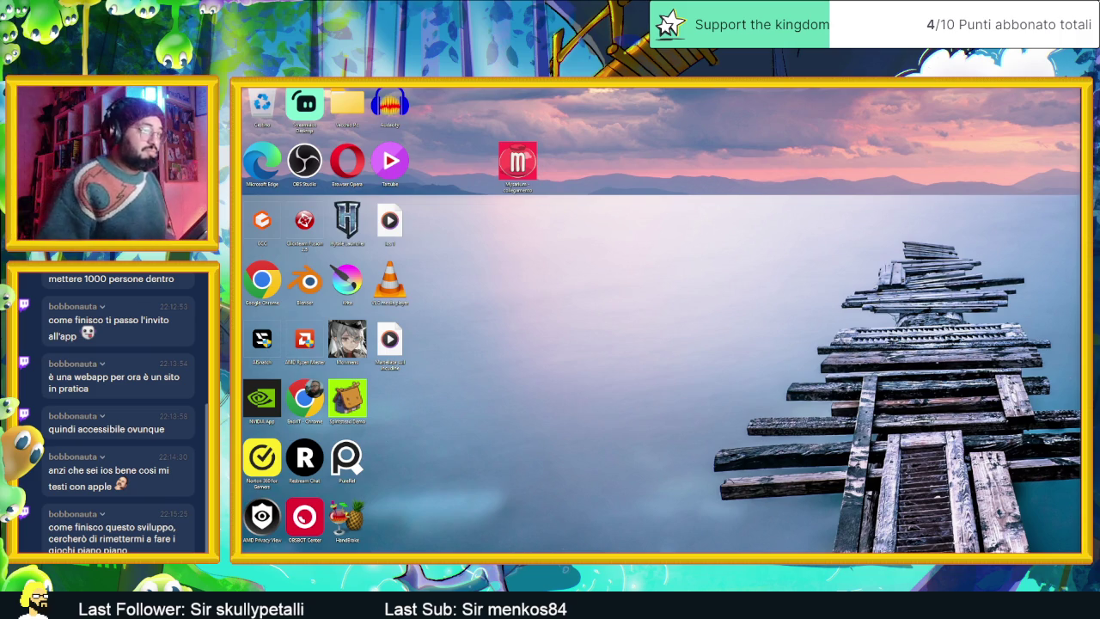
# Step: Launch AirServer from the Start menu to mirror Procreate, then shade the first character's right foot
pyautogui.press('super')
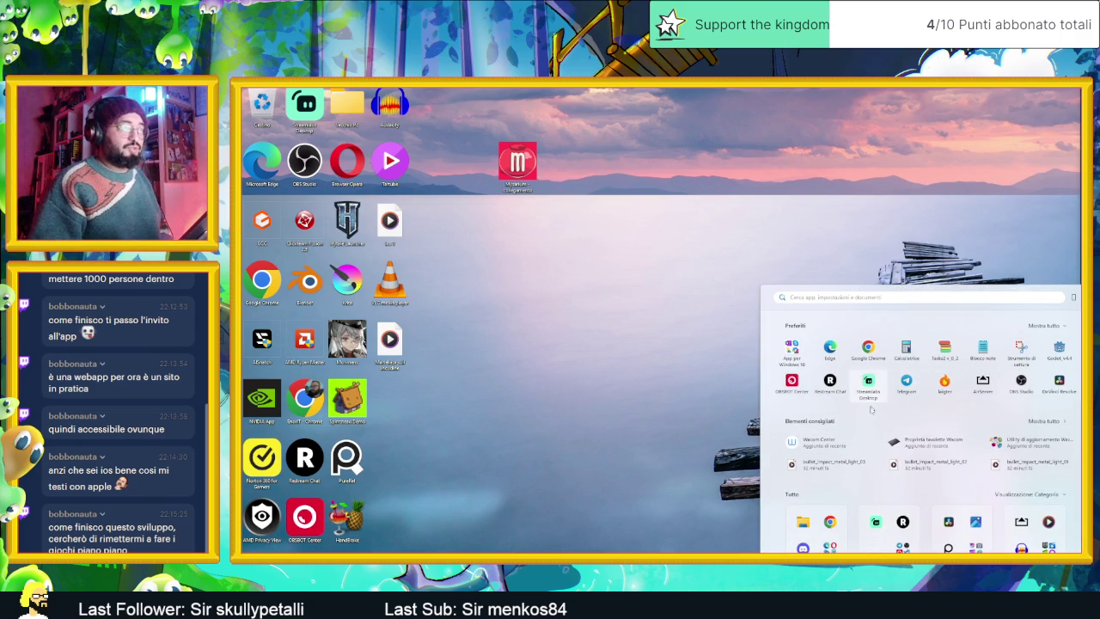
pyautogui.click(982, 383)
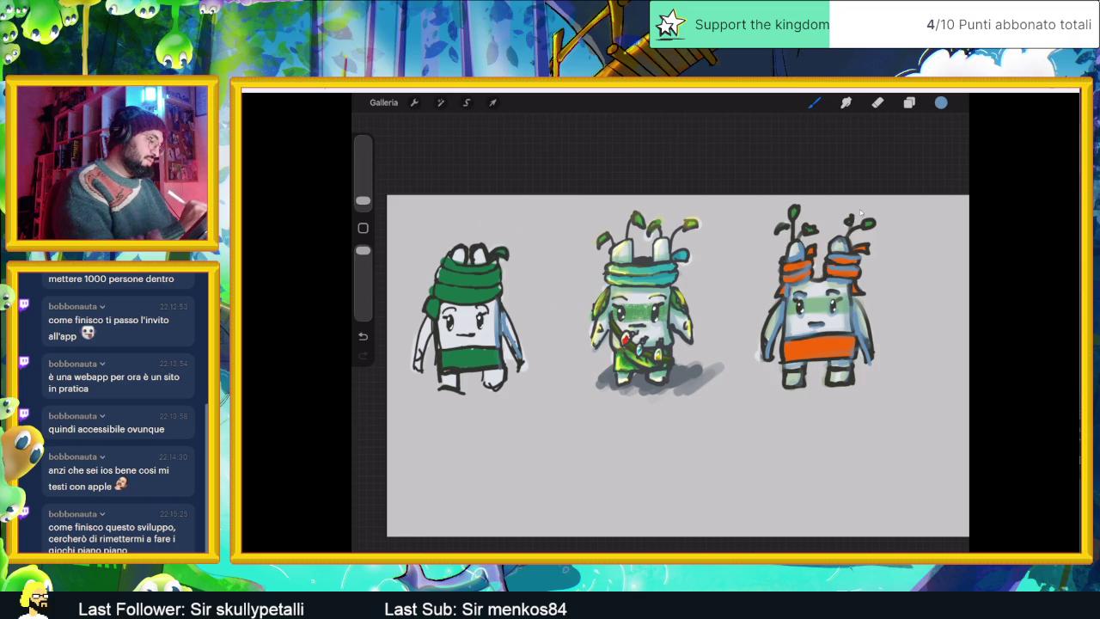
pyautogui.moveTo(486, 370); pyautogui.dragTo(502, 373)
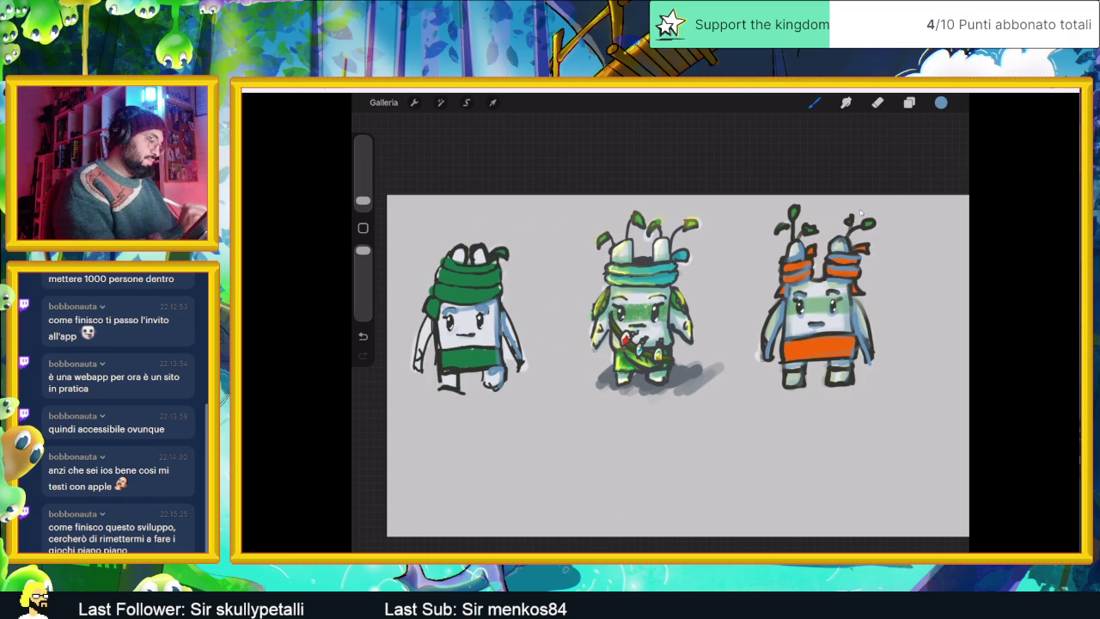
# Step: Add light-blue shading along the first character's left side and zoom in
pyautogui.moveTo(440, 306); pyautogui.dragTo(440, 366)
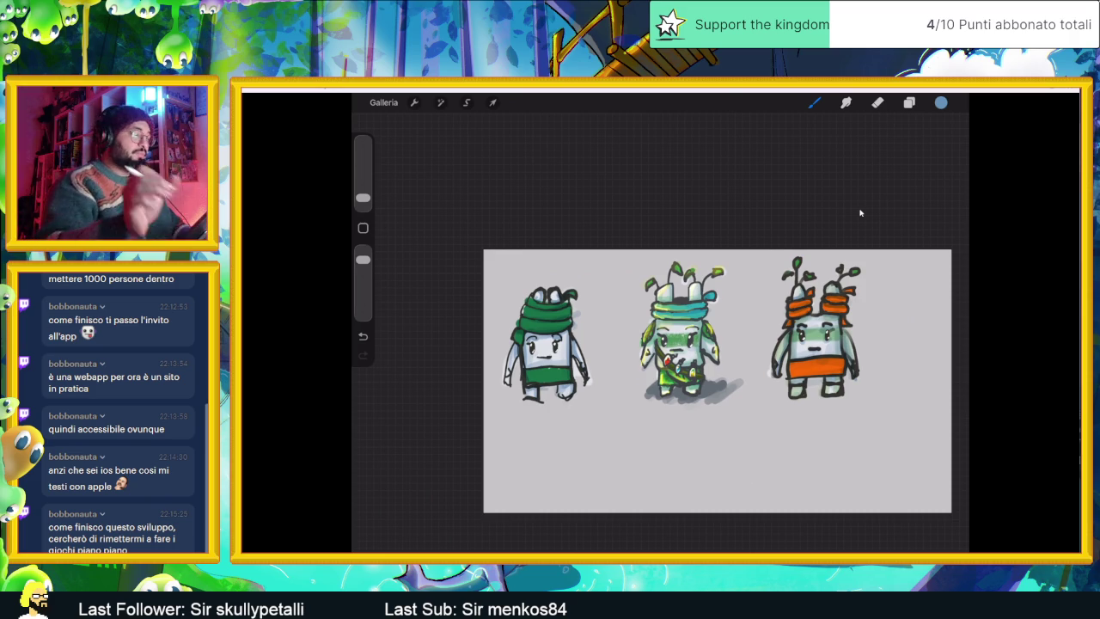
pyautogui.scroll(5, 860, 212)
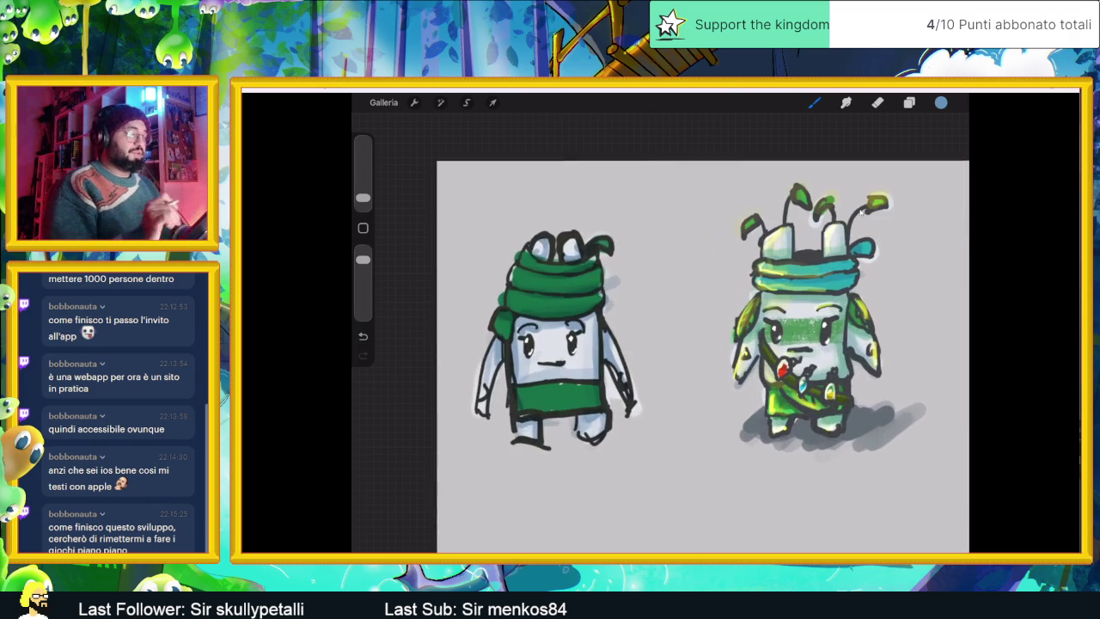
# Step: Add a new layer above Livello 20, set the brush to 1%, and undo a test stroke
pyautogui.press('l')
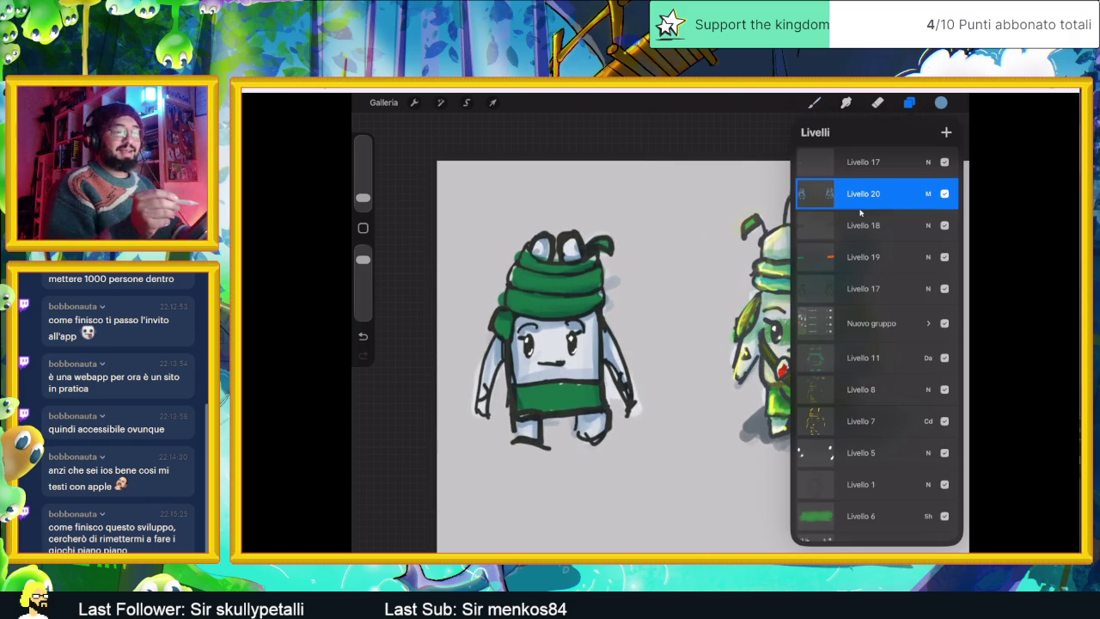
pyautogui.hotkey('ctrl', 'n')
pyautogui.press('c')
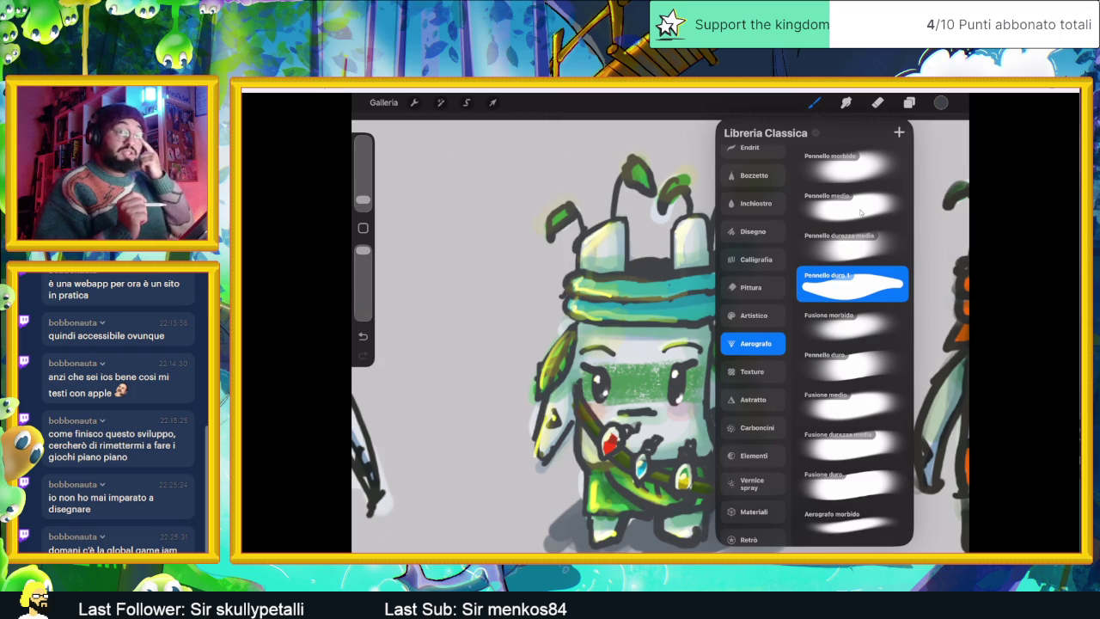
pyautogui.moveTo(363, 200); pyautogui.dragTo(362, 199)
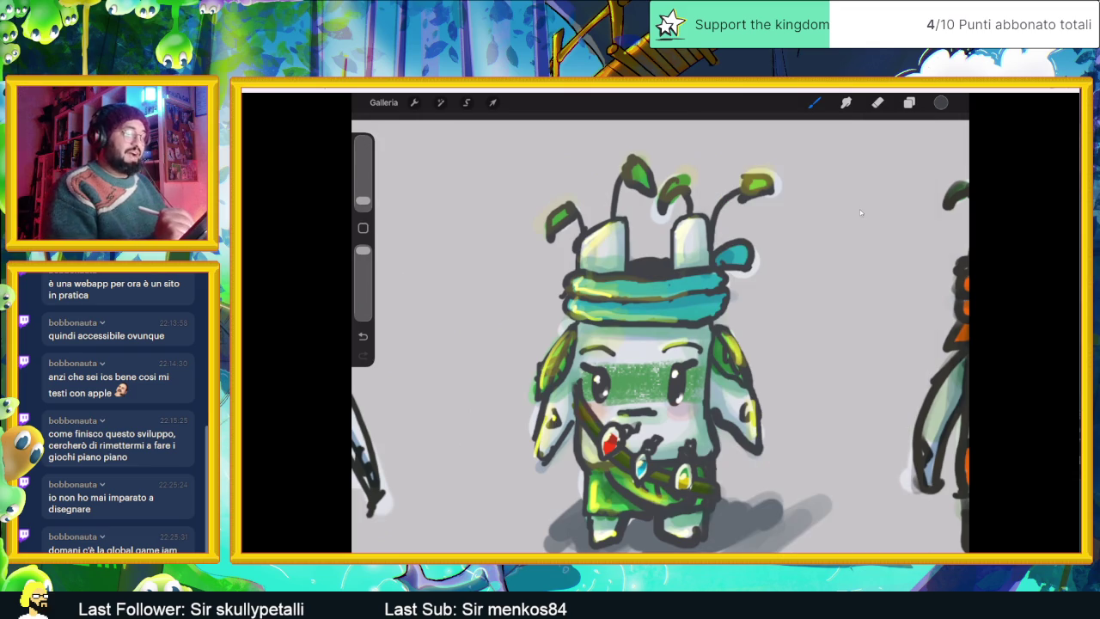
pyautogui.moveTo(749, 303); pyautogui.dragTo(719, 323)
pyautogui.hotkey('ctrl', 'z')
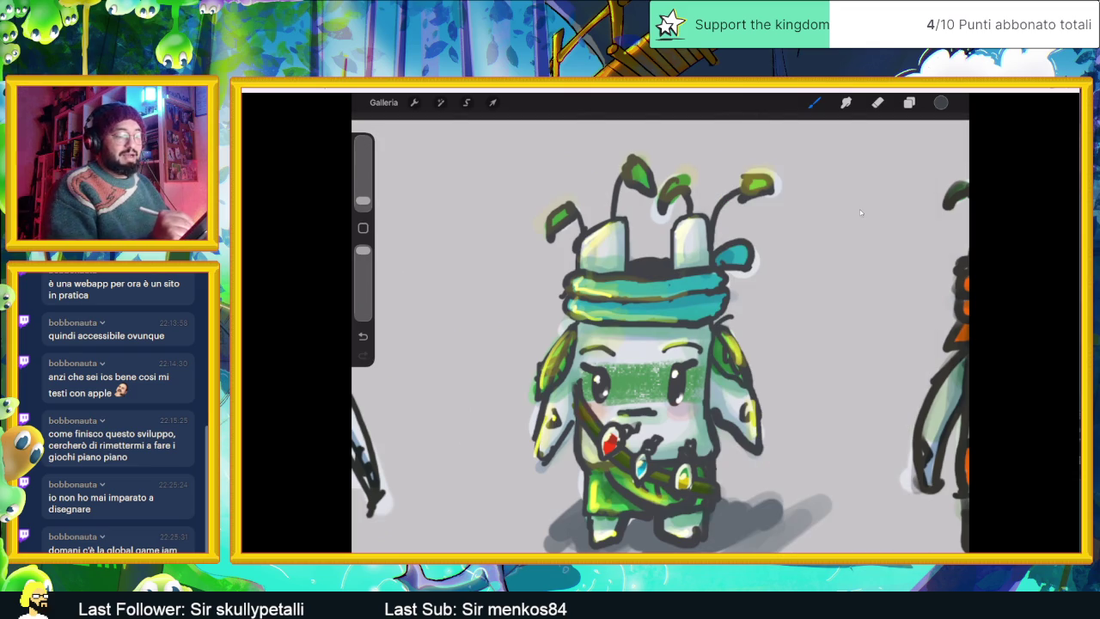
# Step: Draw a leaf outline beside the head, plus curved strokes to its left
pyautogui.moveTo(726, 301)
pyautogui.mouseDown()
pyautogui.moveTo(739, 327)
pyautogui.moveTo(766, 290)
pyautogui.moveTo(780, 299)
pyautogui.moveTo(786, 289)
pyautogui.mouseUp()
pyautogui.moveTo(541, 290); pyautogui.dragTo(567, 320)
pyautogui.moveTo(506, 250)
pyautogui.mouseDown()
pyautogui.moveTo(555, 300)
pyautogui.moveTo(557, 290)
pyautogui.moveTo(559, 309)
pyautogui.mouseUp()
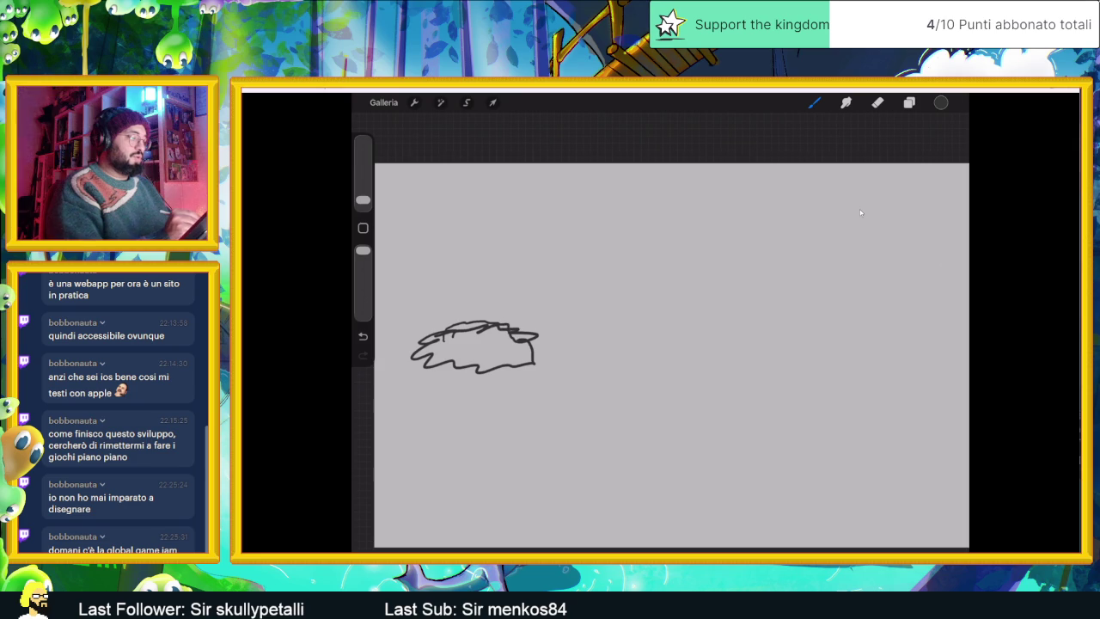
# Step: Draw a round eye, then add Livello 2 and move it below Livello 1
pyautogui.moveTo(471, 341); pyautogui.dragTo(491, 341)
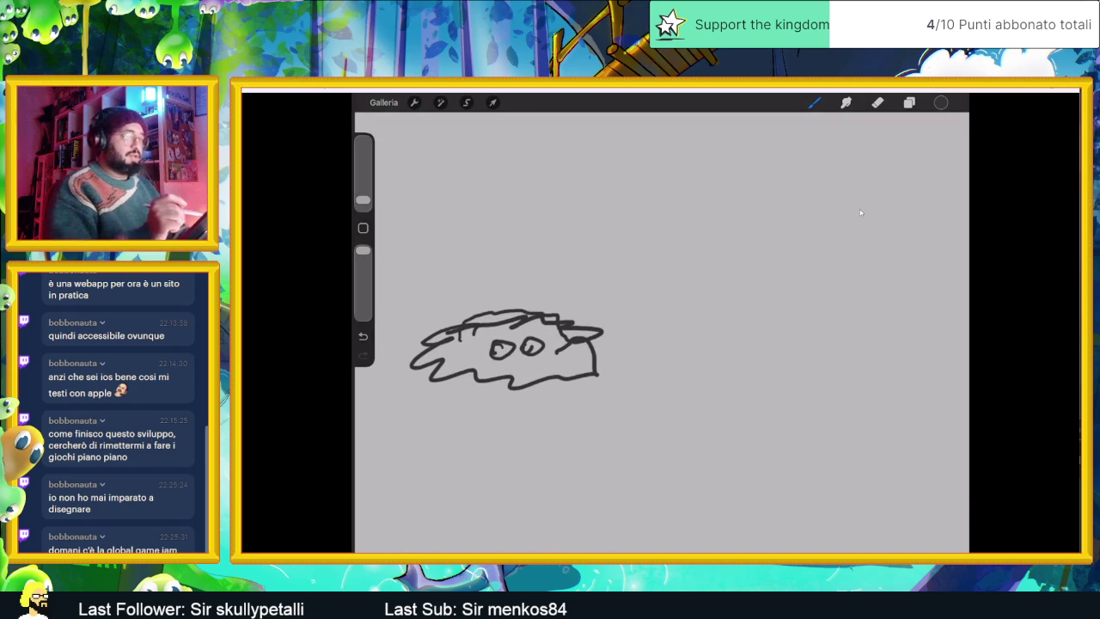
pyautogui.click(910, 103)
pyautogui.click(946, 131)
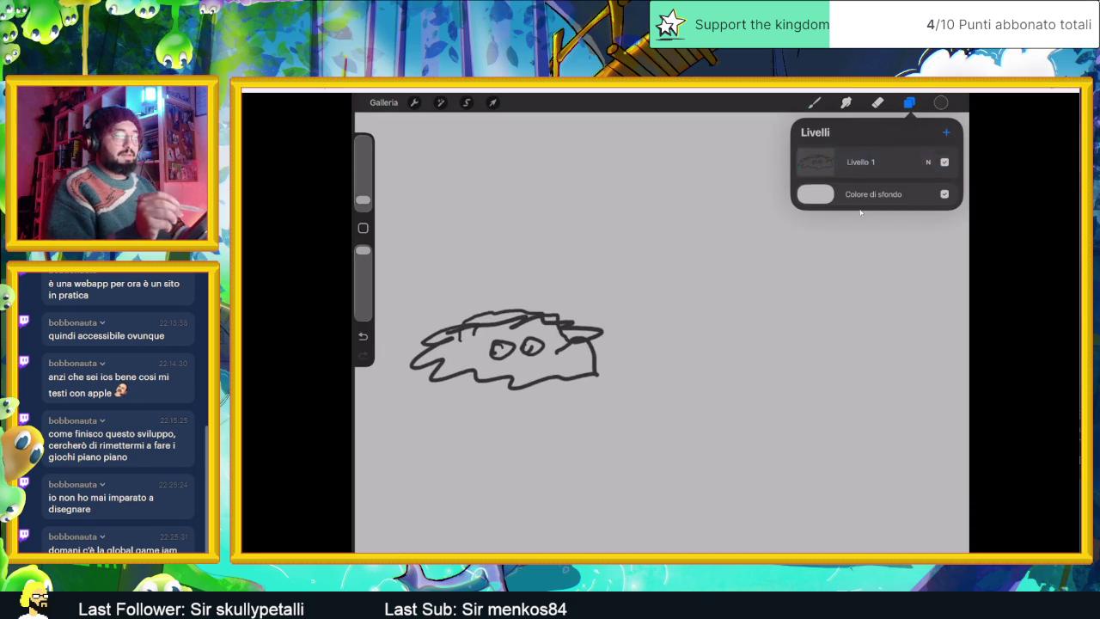
pyautogui.moveTo(859, 161); pyautogui.dragTo(859, 195)
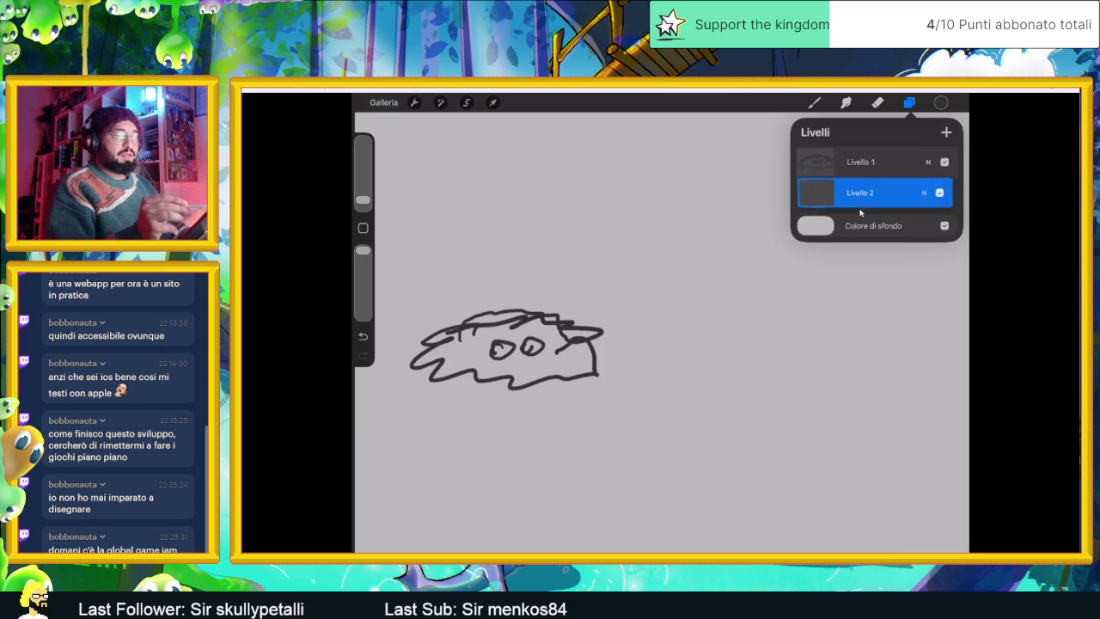
pyautogui.click(941, 102)
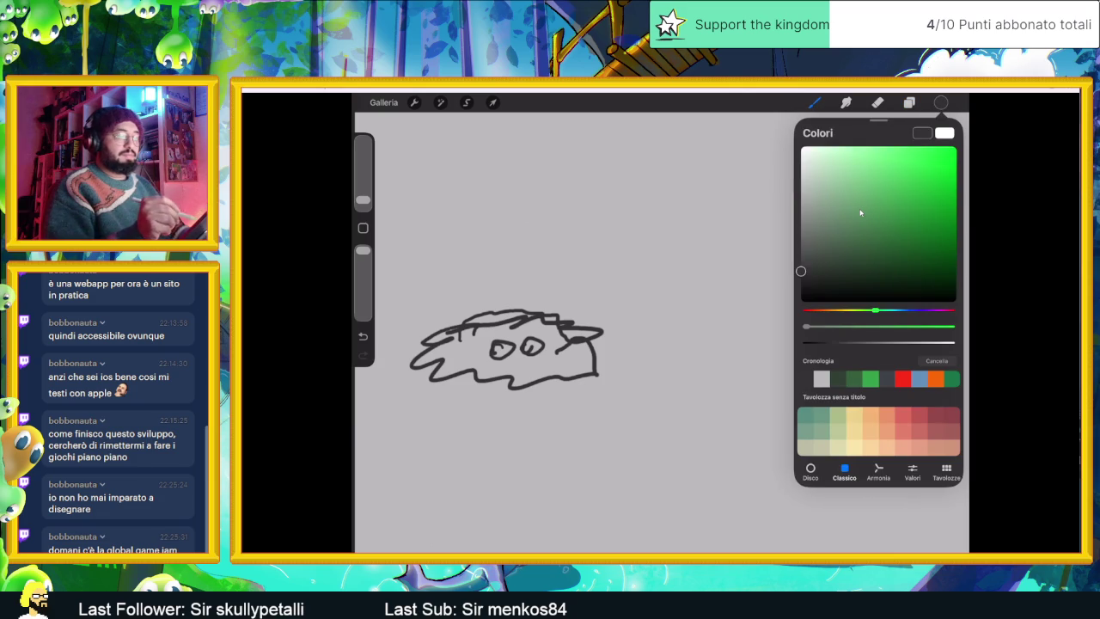
# Step: Erase a stray mark on the doodle layer, then thicken the blob's top and left outlines
pyautogui.press('e')
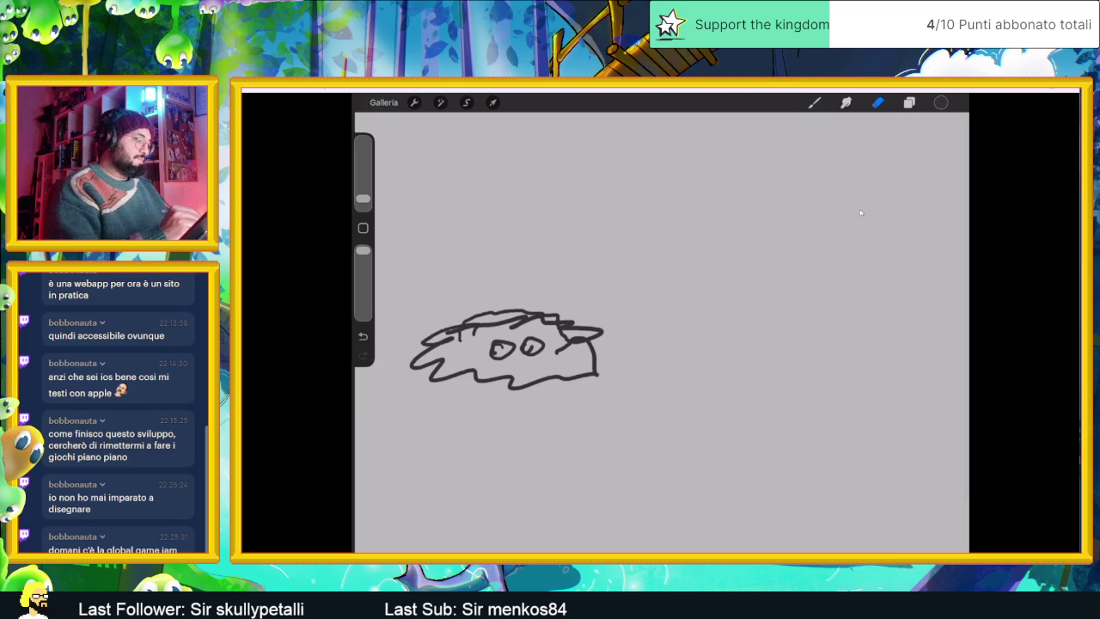
pyautogui.press('l')
pyautogui.click(860, 161)
pyautogui.press('e')
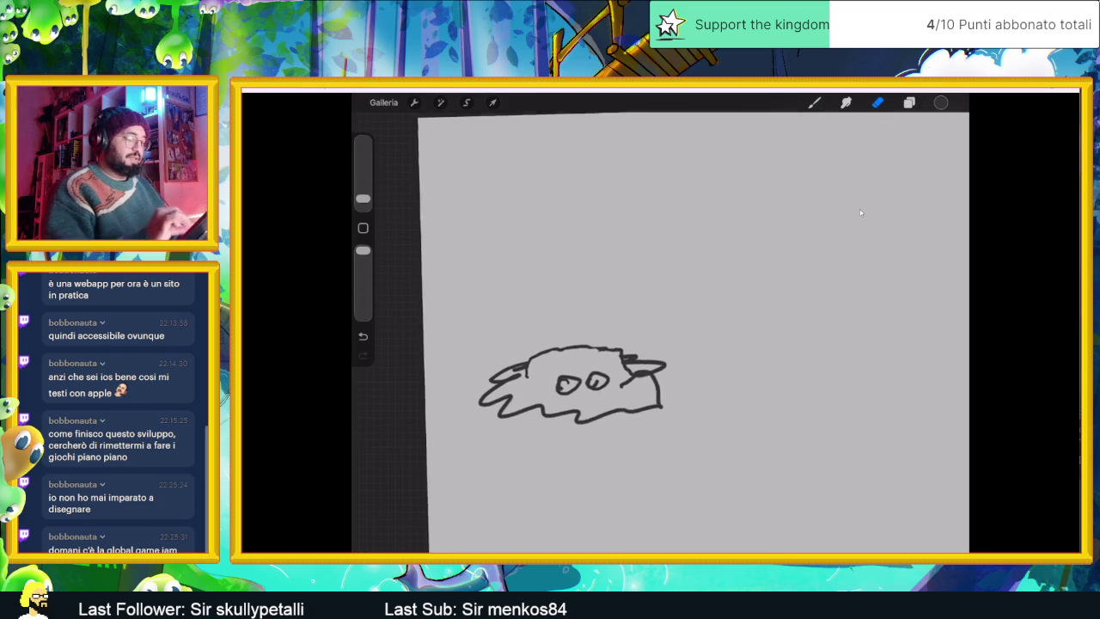
pyautogui.press('b')
pyautogui.moveTo(528, 380)
pyautogui.mouseDown()
pyautogui.moveTo(554, 347)
pyautogui.moveTo(624, 344)
pyautogui.moveTo(663, 415)
pyautogui.moveTo(583, 423)
pyautogui.moveTo(536, 410)
pyautogui.moveTo(499, 416)
pyautogui.moveTo(476, 401)
pyautogui.moveTo(524, 361)
pyautogui.mouseUp()
pyautogui.moveTo(634, 352); pyautogui.dragTo(650, 360)
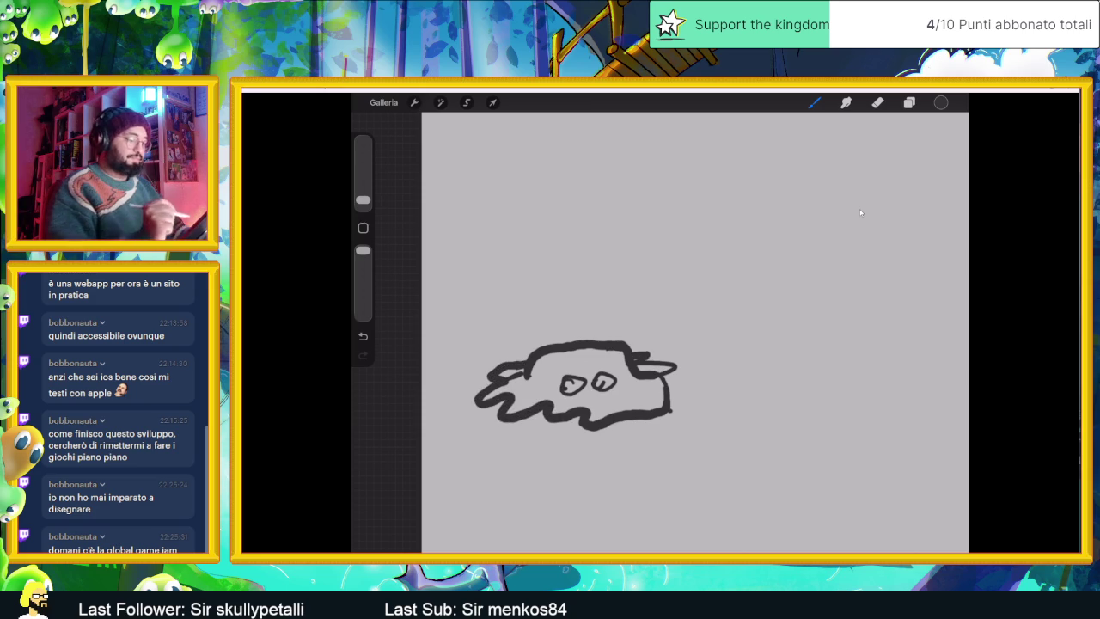
pyautogui.click(909, 102)
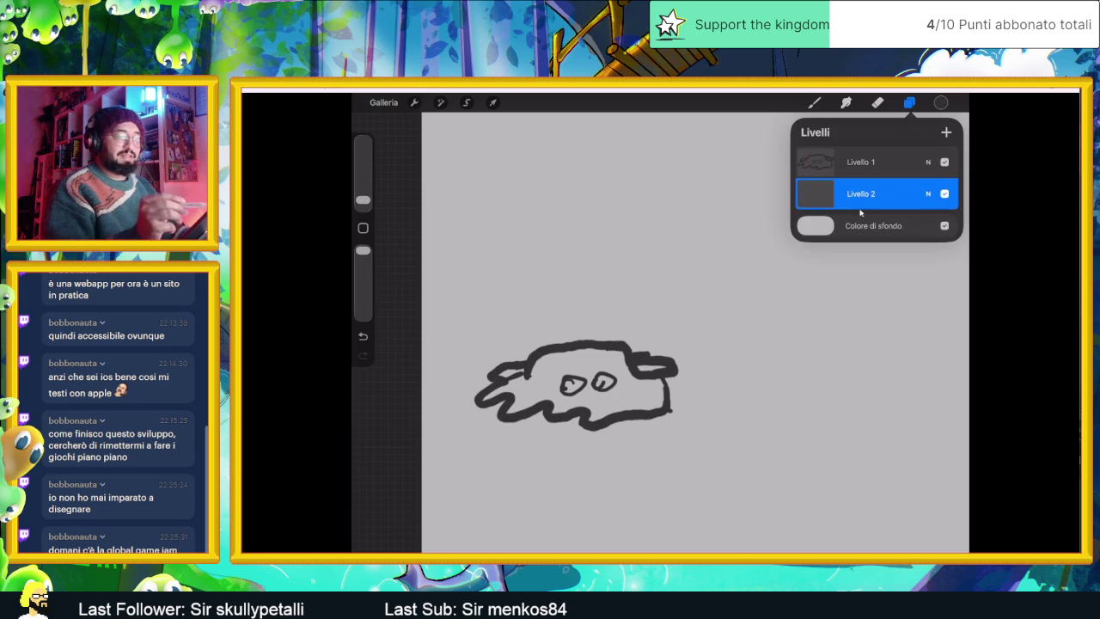
# Step: Pick dark red and scribble it across the blob's left side, middle and right part
pyautogui.click(942, 103)
pyautogui.moveTo(875, 309); pyautogui.dragTo(814, 309)
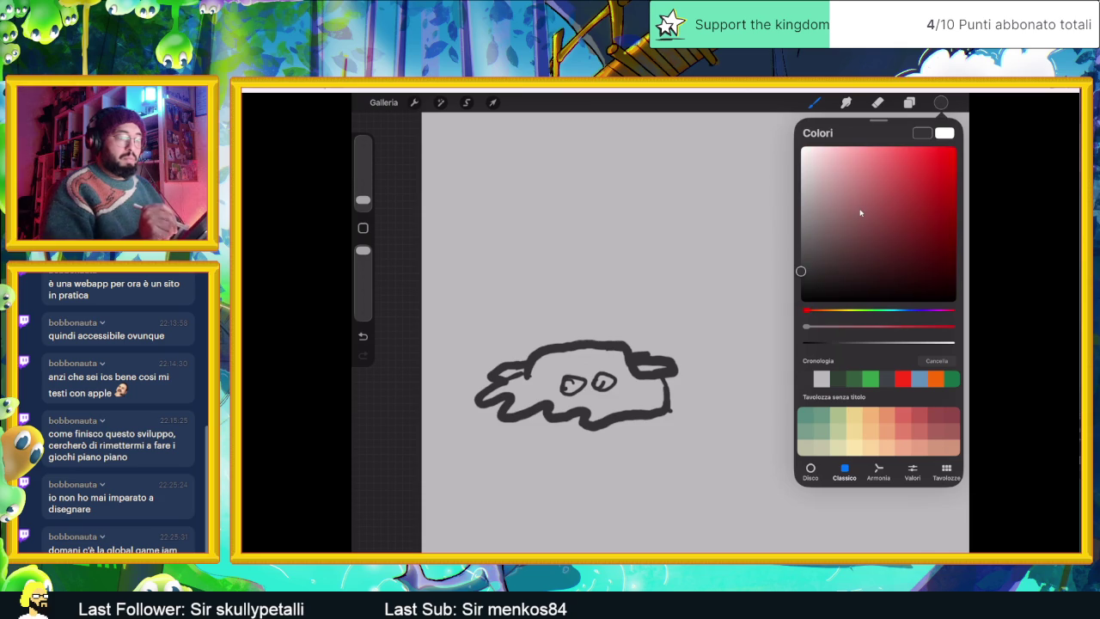
pyautogui.moveTo(925, 197); pyautogui.dragTo(933, 218)
pyautogui.moveTo(580, 357)
pyautogui.mouseDown()
pyautogui.moveTo(490, 397)
pyautogui.moveTo(499, 375)
pyautogui.mouseUp()
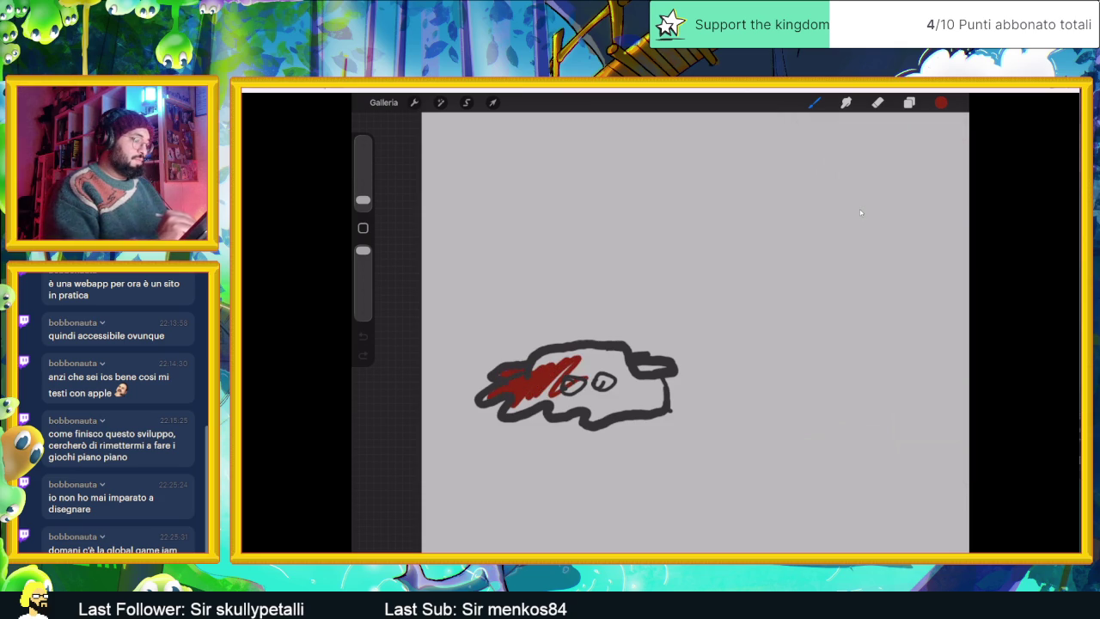
pyautogui.moveTo(558, 358); pyautogui.dragTo(531, 371)
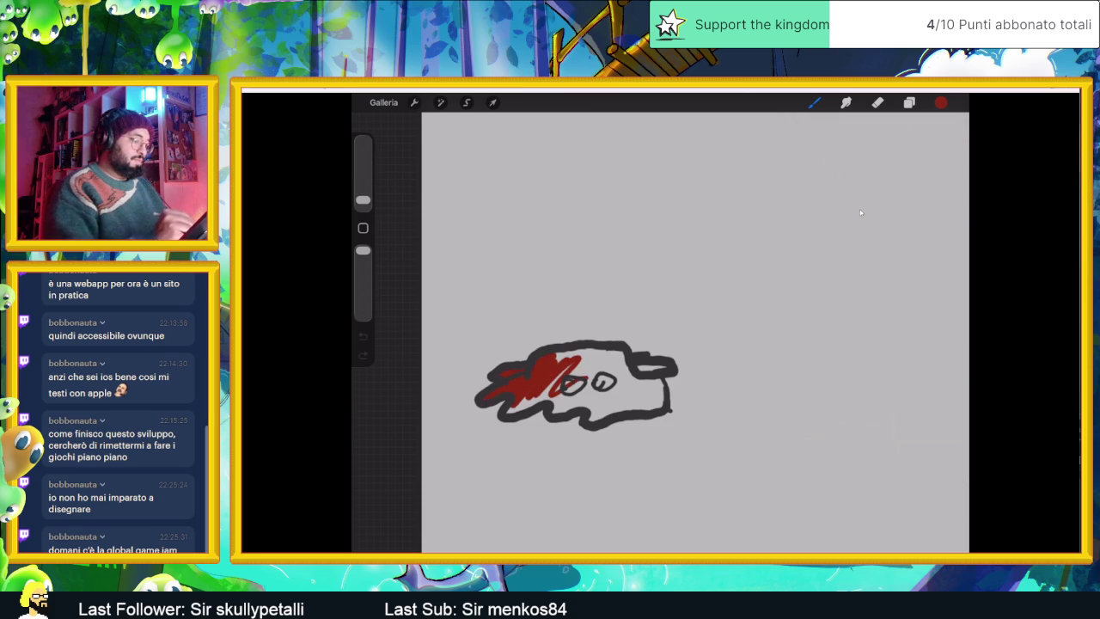
pyautogui.moveTo(508, 411)
pyautogui.mouseDown()
pyautogui.moveTo(579, 378)
pyautogui.moveTo(623, 387)
pyautogui.mouseUp()
pyautogui.moveTo(591, 420)
pyautogui.mouseDown()
pyautogui.moveTo(641, 390)
pyautogui.moveTo(663, 395)
pyautogui.moveTo(664, 382)
pyautogui.moveTo(559, 352)
pyautogui.moveTo(576, 375)
pyautogui.moveTo(636, 387)
pyautogui.mouseUp()
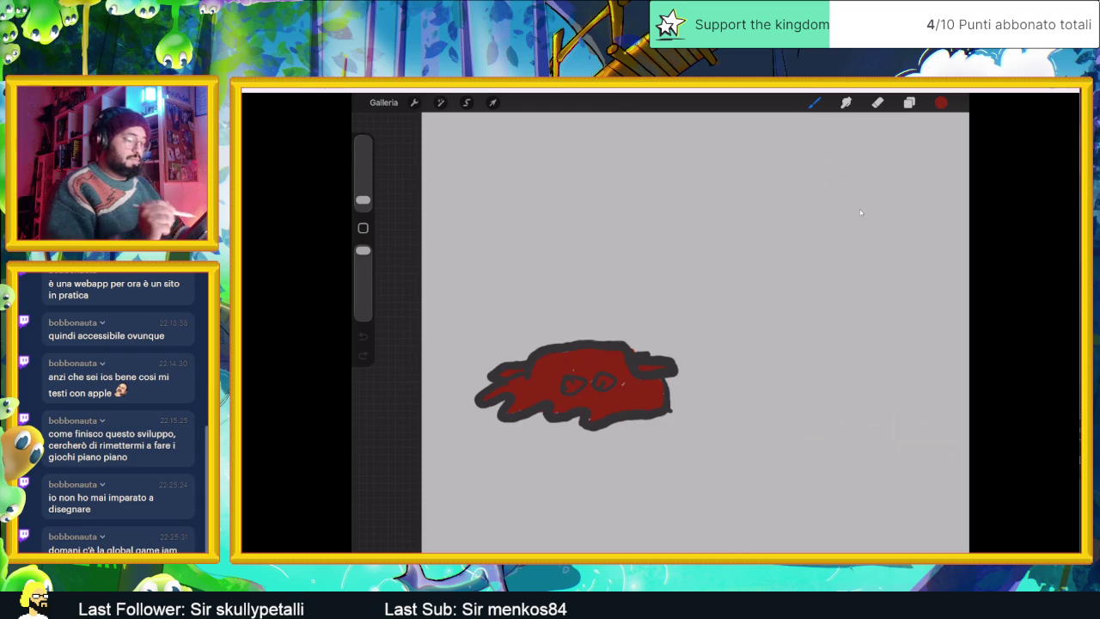
pyautogui.click(909, 102)
# Step: Choose a lighter red and brush highlights across the blob's top, left and right
pyautogui.click(941, 103)
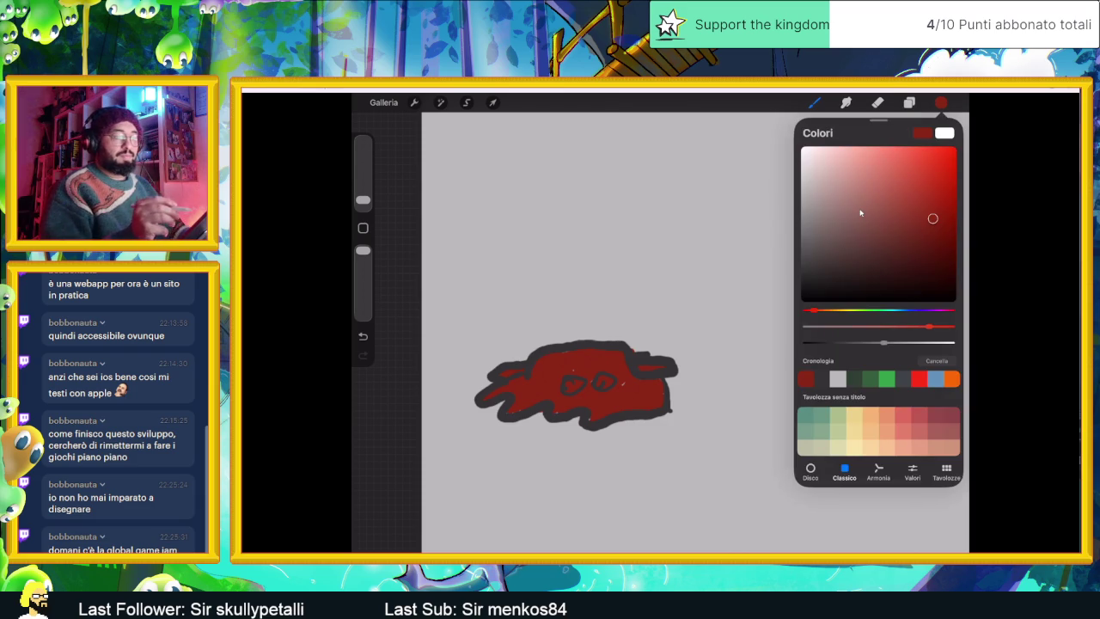
pyautogui.moveTo(908, 175); pyautogui.dragTo(918, 166)
pyautogui.moveTo(535, 367)
pyautogui.mouseDown()
pyautogui.moveTo(624, 354)
pyautogui.moveTo(593, 349)
pyautogui.mouseUp()
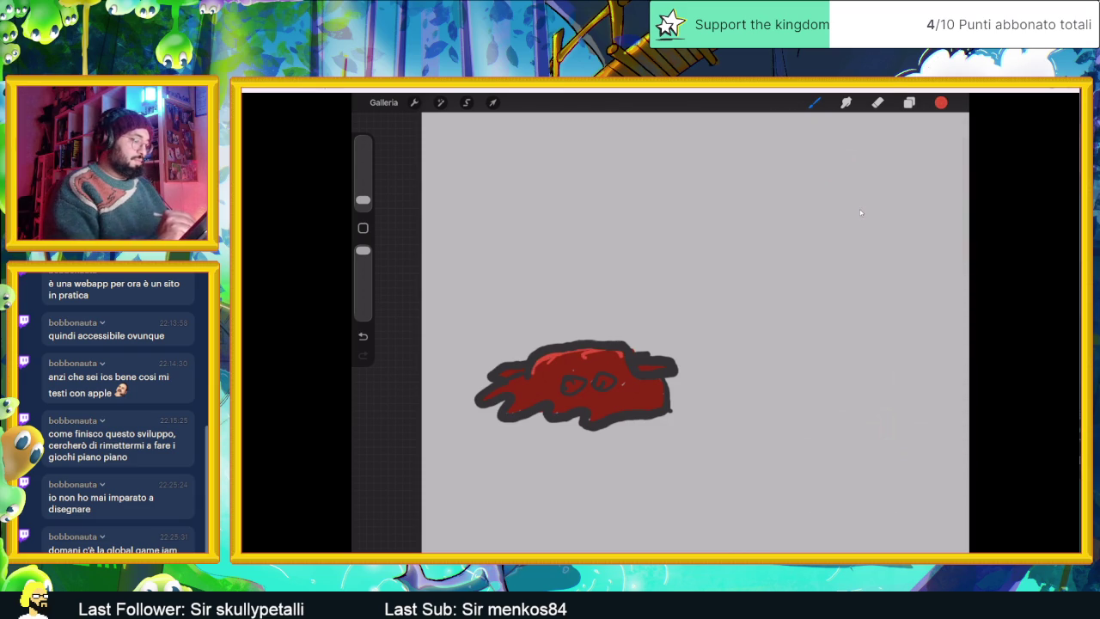
pyautogui.moveTo(522, 378)
pyautogui.mouseDown()
pyautogui.moveTo(487, 397)
pyautogui.moveTo(509, 413)
pyautogui.mouseUp()
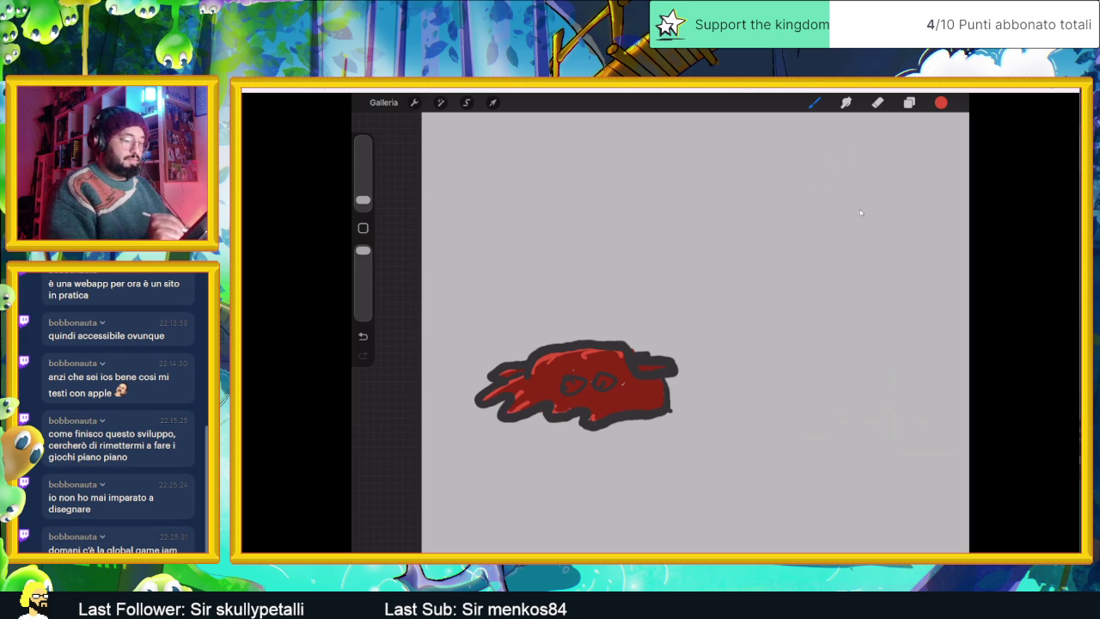
pyautogui.moveTo(640, 369); pyautogui.dragTo(665, 367)
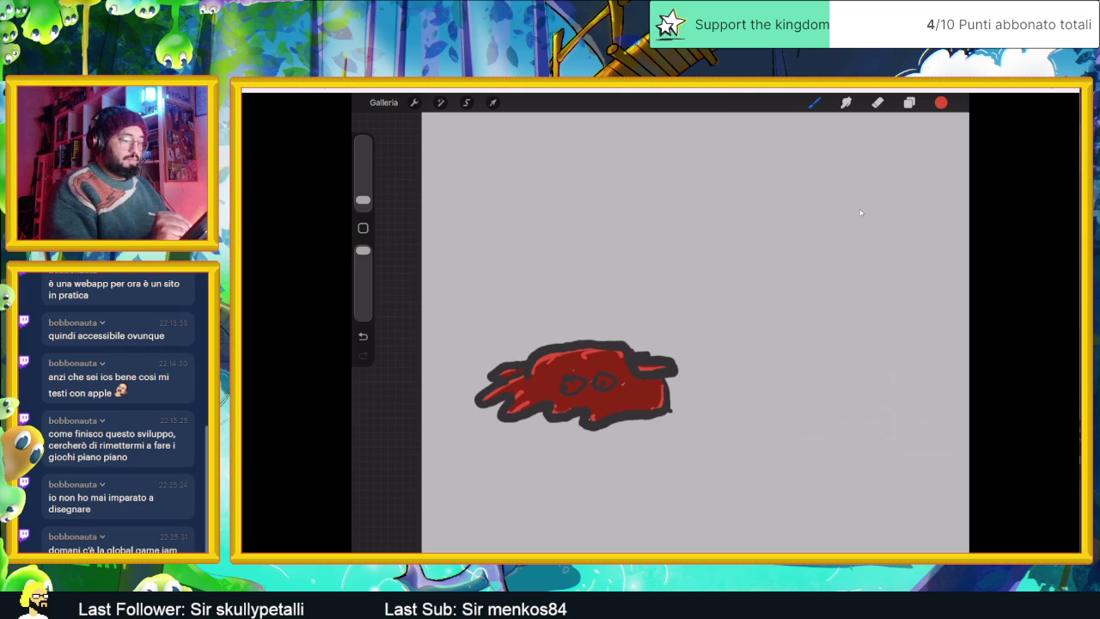
# Step: Select a brighter red in the colour picker
pyautogui.click(909, 102)
pyautogui.click(941, 102)
pyautogui.click(908, 238)
pyautogui.click(941, 102)
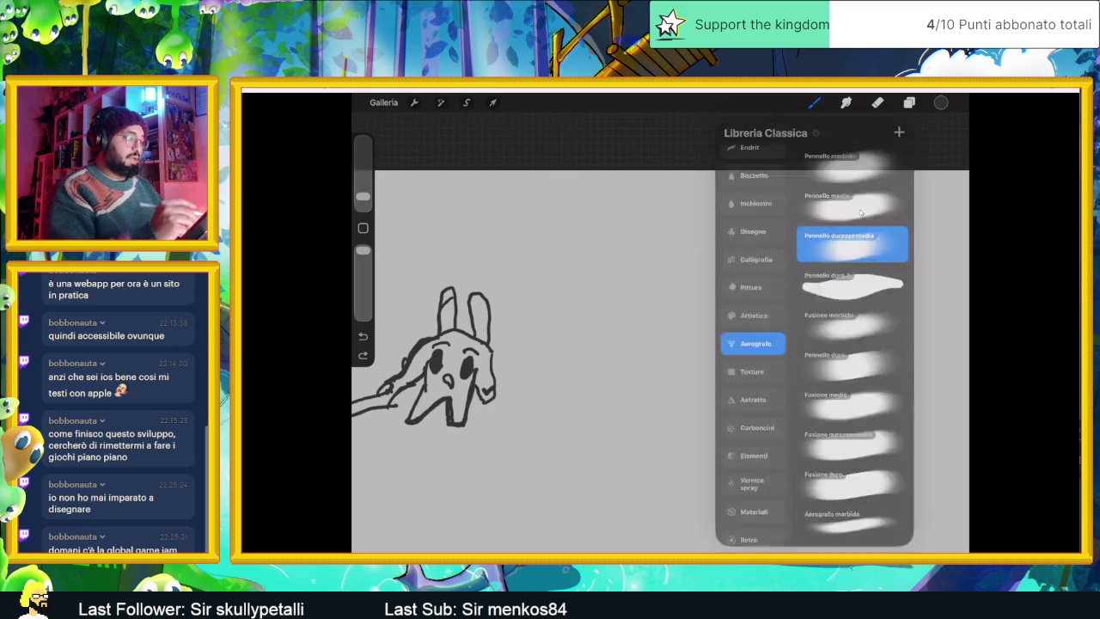
# Step: Undo the grey strokes so only the bunny sketch remains, with the brush at 1%
pyautogui.hotkey('ctrl', 'z')
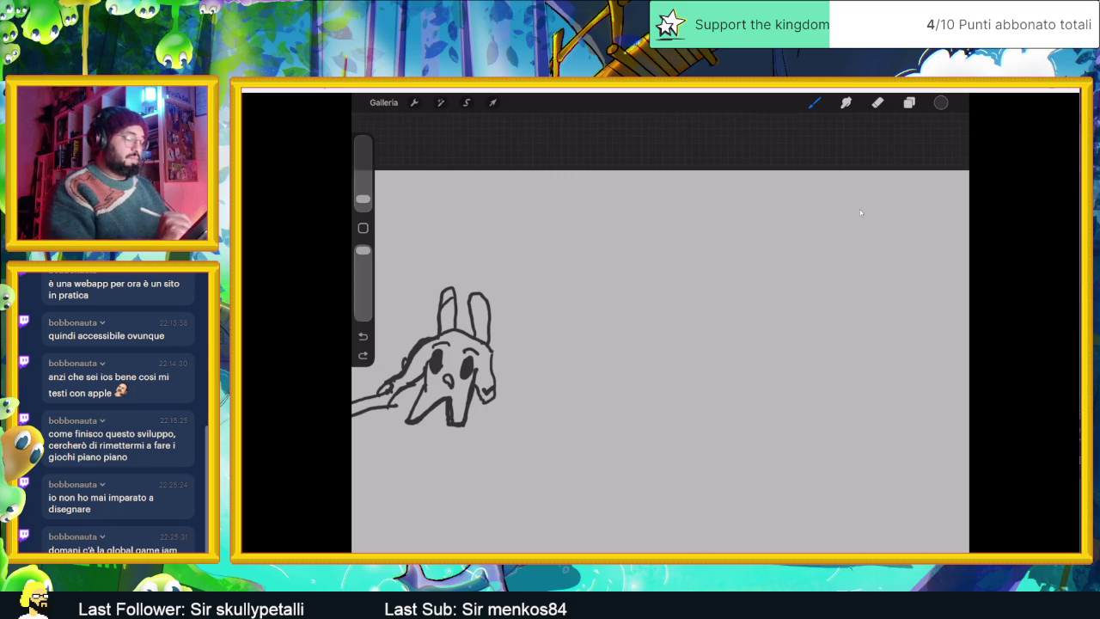
pyautogui.moveTo(664, 394); pyautogui.dragTo(657, 425)
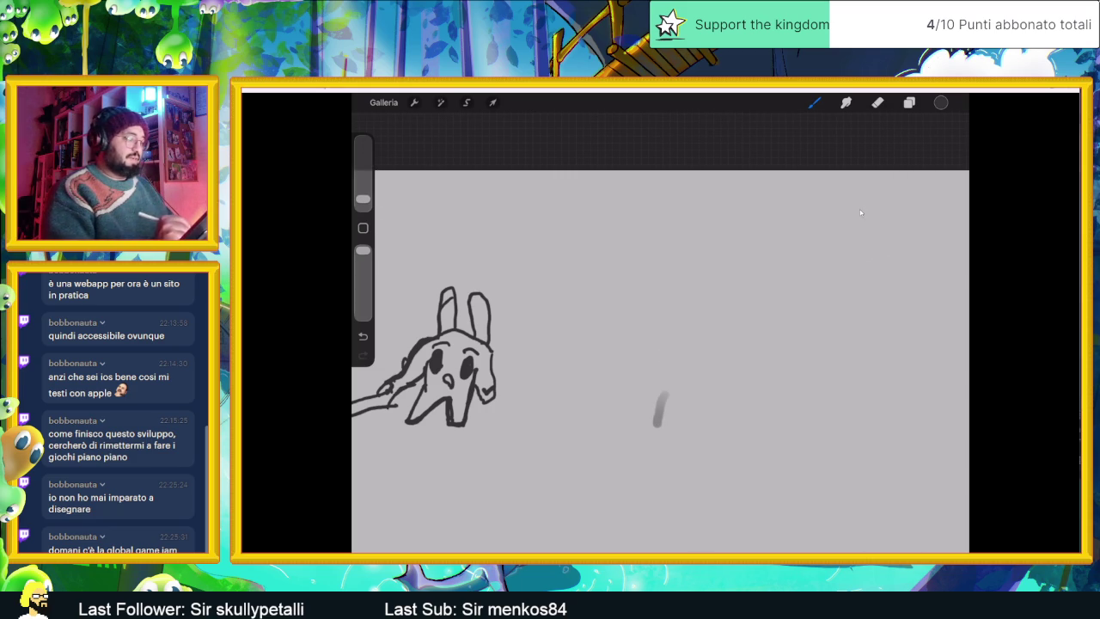
pyautogui.hotkey('ctrl', 'z')
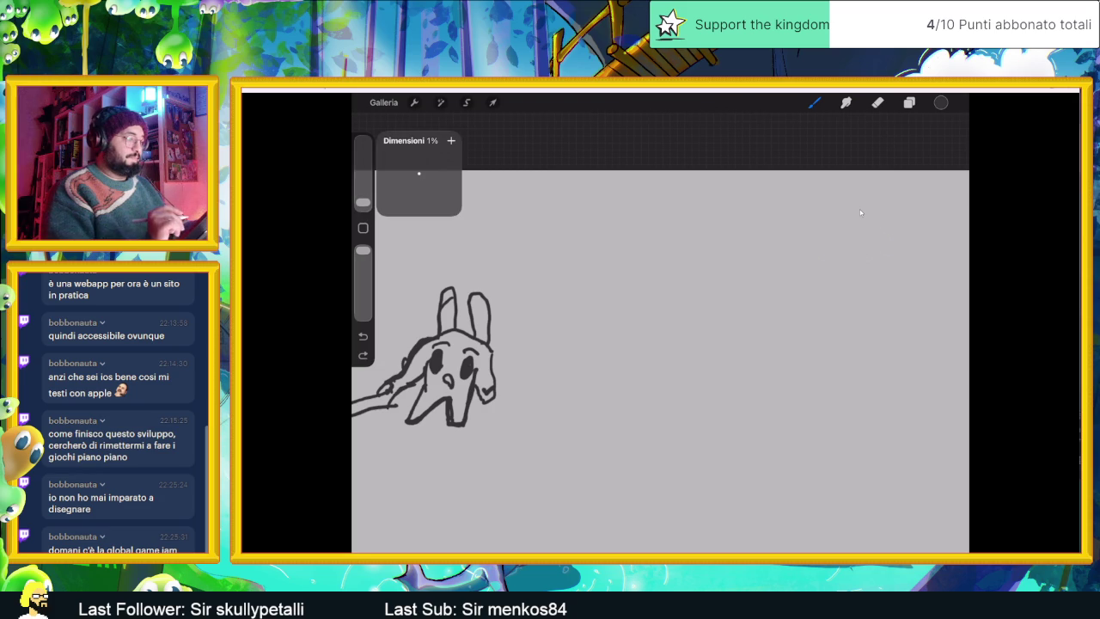
# Step: Draw the boxy body outline with both sides extending up into an ear
pyautogui.moveTo(667, 386)
pyautogui.mouseDown()
pyautogui.moveTo(661, 399)
pyautogui.moveTo(684, 415)
pyautogui.mouseUp()
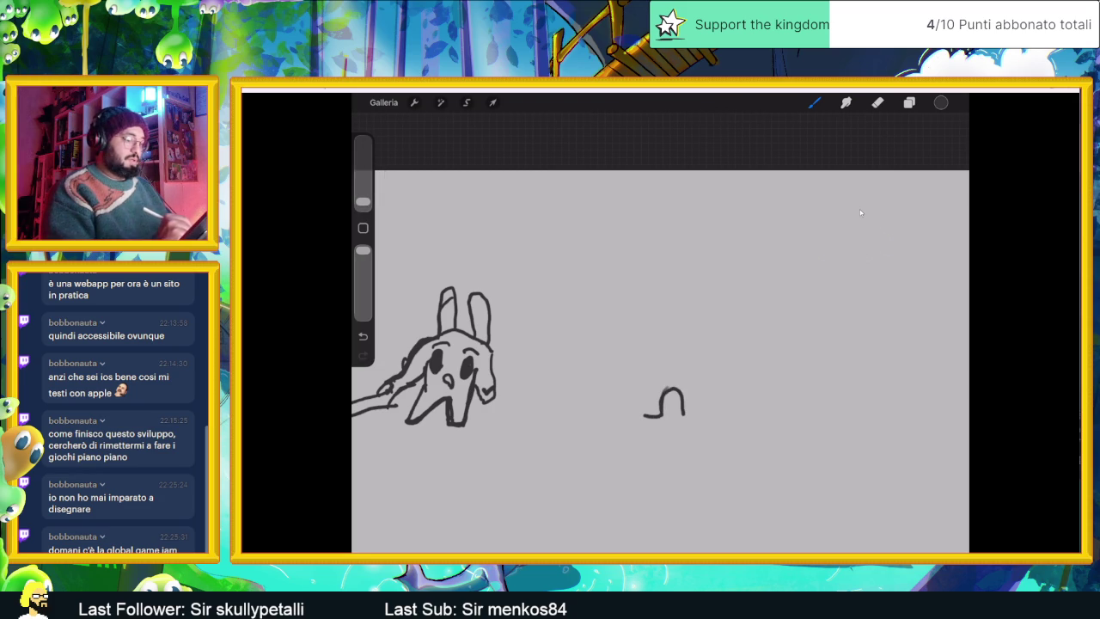
pyautogui.moveTo(706, 384); pyautogui.dragTo(705, 416)
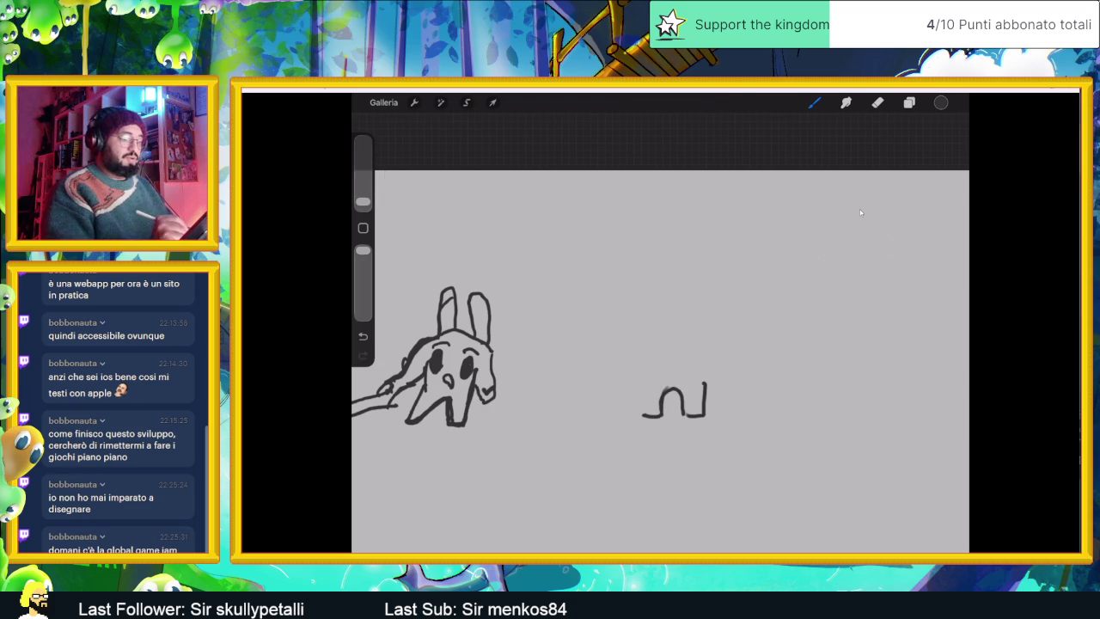
pyautogui.moveTo(640, 367); pyautogui.dragTo(639, 419)
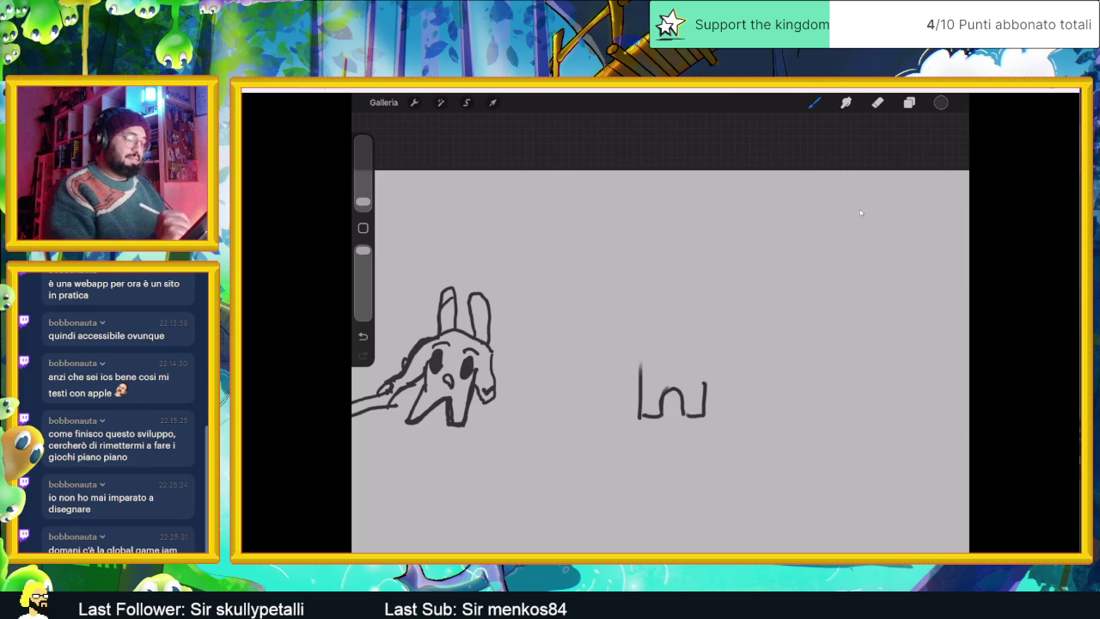
pyautogui.moveTo(706, 359); pyautogui.dragTo(706, 383)
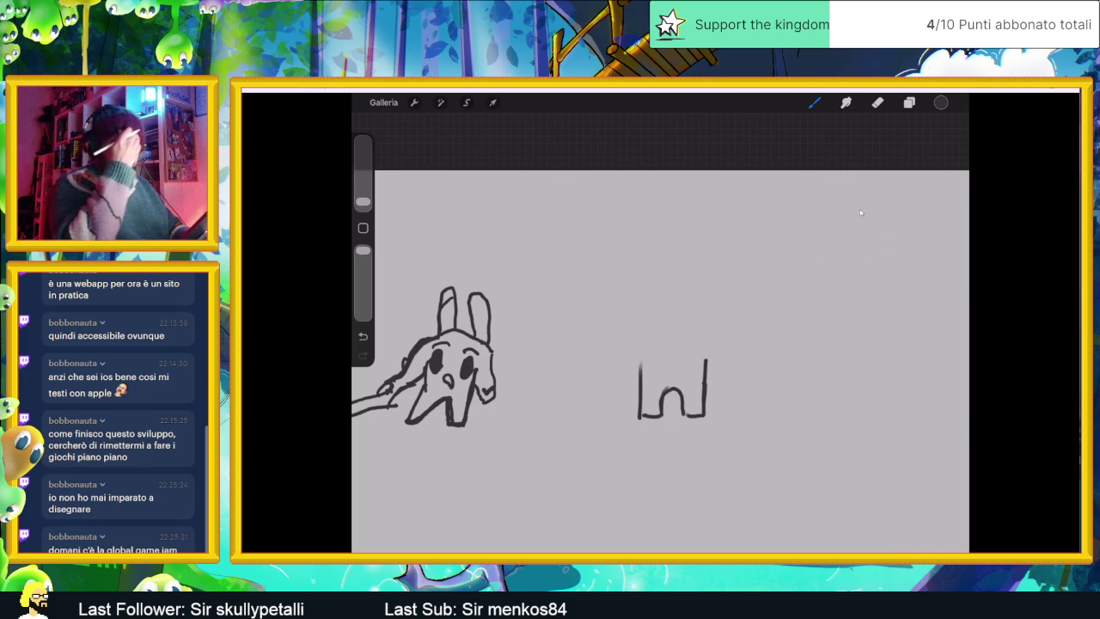
pyautogui.moveTo(650, 336); pyautogui.dragTo(641, 373)
pyautogui.moveTo(649, 313)
pyautogui.mouseDown()
pyautogui.moveTo(650, 335)
pyautogui.moveTo(701, 302)
pyautogui.moveTo(705, 334)
pyautogui.moveTo(649, 353)
pyautogui.mouseUp()
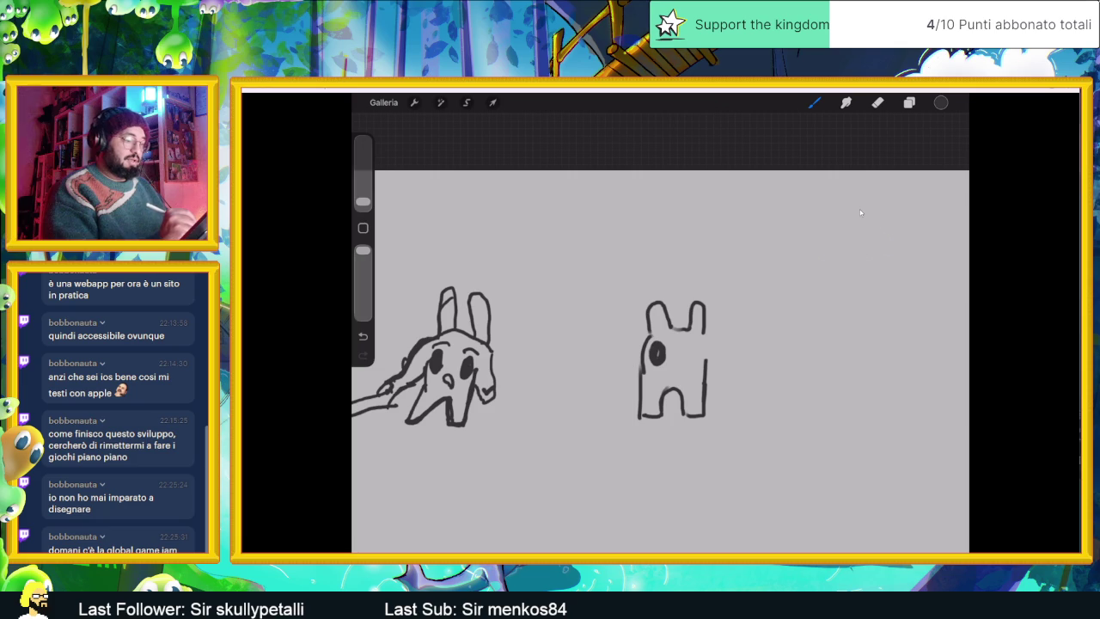
# Step: Fill in a round eye, outline the right ear, and add a curved right arm
pyautogui.moveTo(690, 343)
pyautogui.mouseDown()
pyautogui.moveTo(692, 361)
pyautogui.moveTo(696, 345)
pyautogui.moveTo(690, 353)
pyautogui.mouseUp()
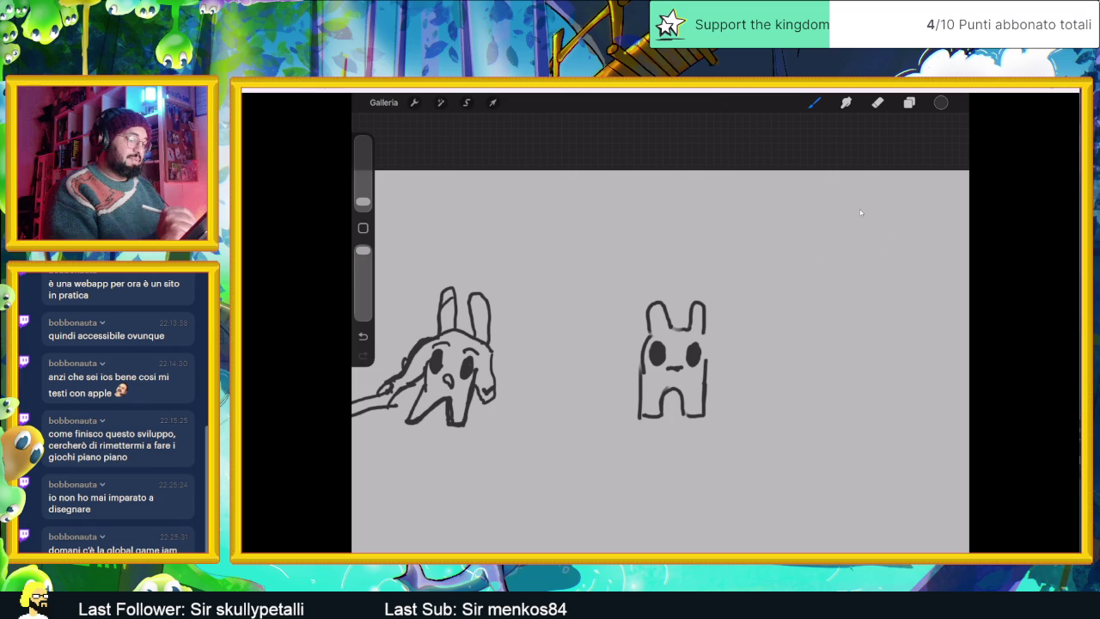
pyautogui.moveTo(693, 302)
pyautogui.mouseDown()
pyautogui.moveTo(710, 335)
pyautogui.moveTo(628, 372)
pyautogui.mouseUp()
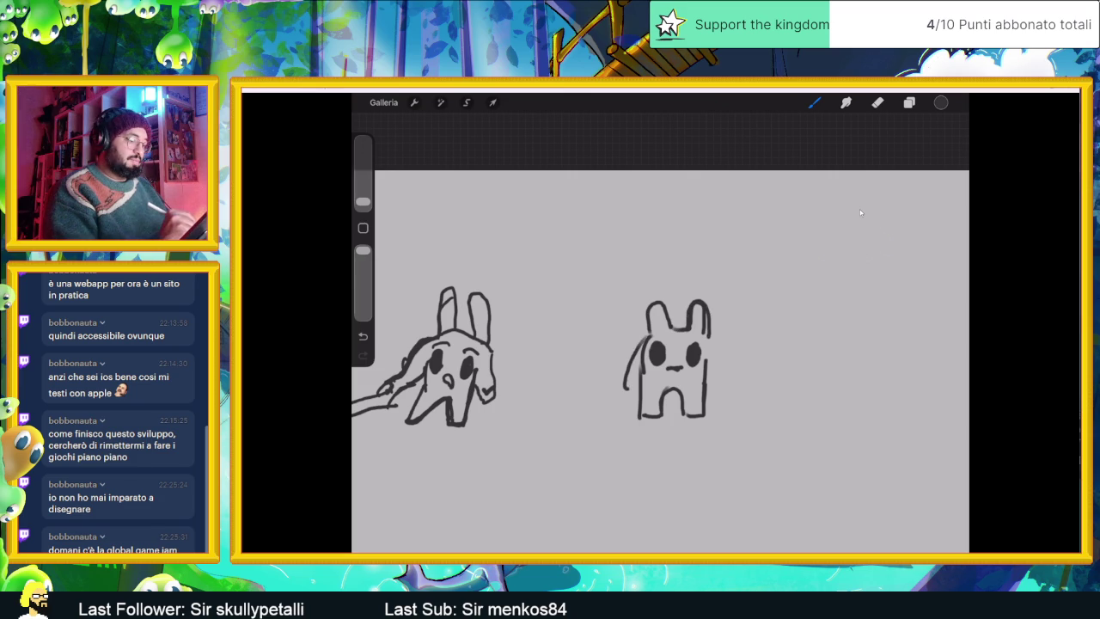
pyautogui.moveTo(712, 337); pyautogui.dragTo(720, 392)
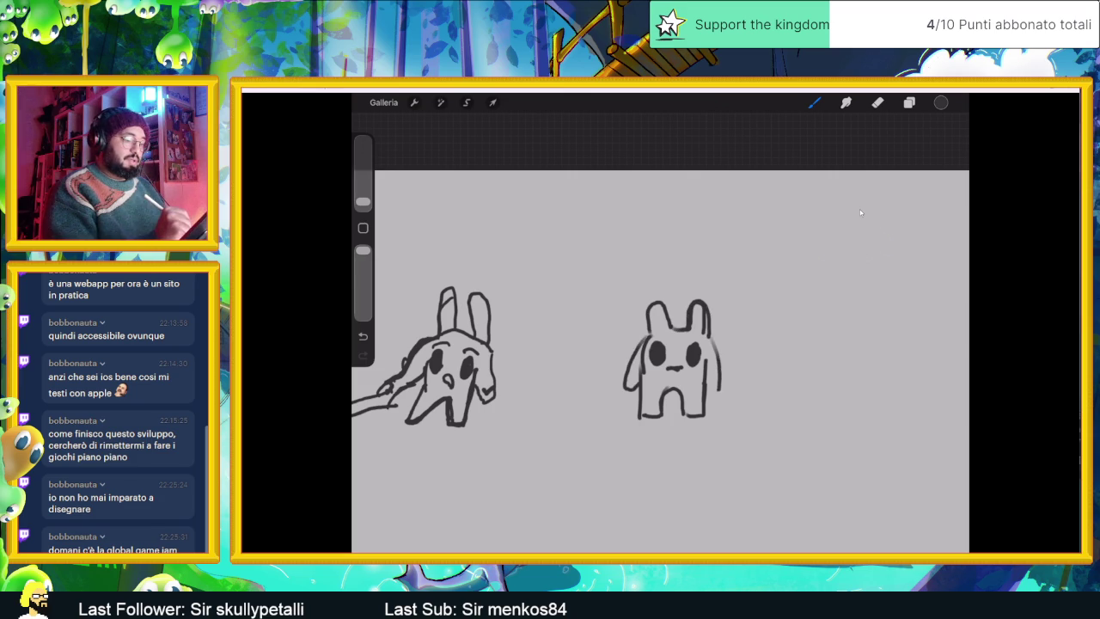
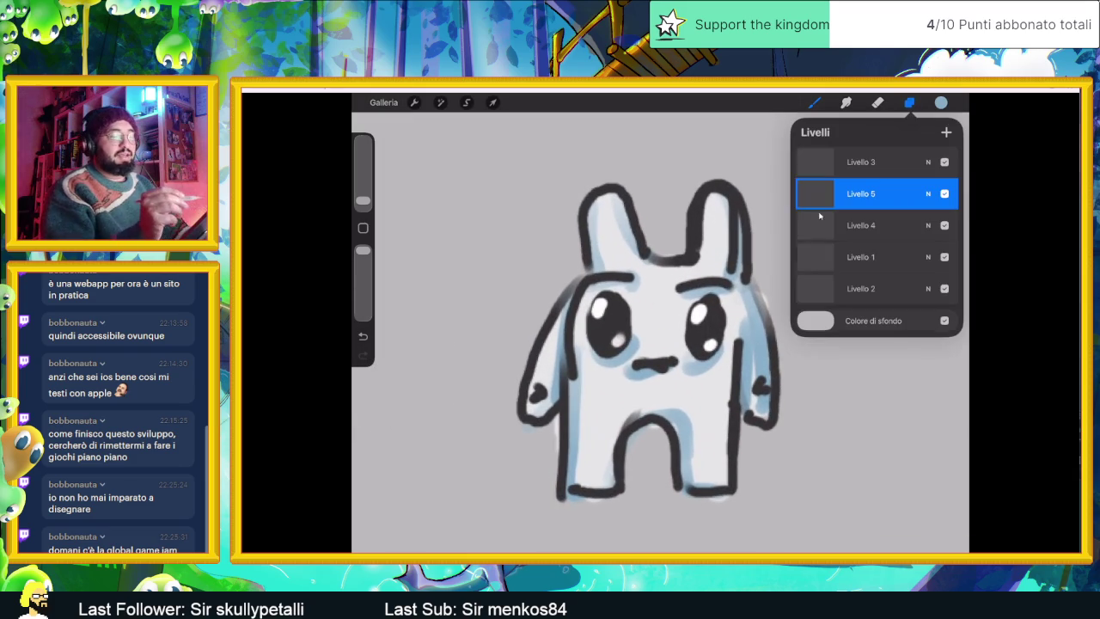
# Step: On Livello 3, sample the nose's dark line colour and undo the stray stroke beside the mouth
pyautogui.click(860, 161)
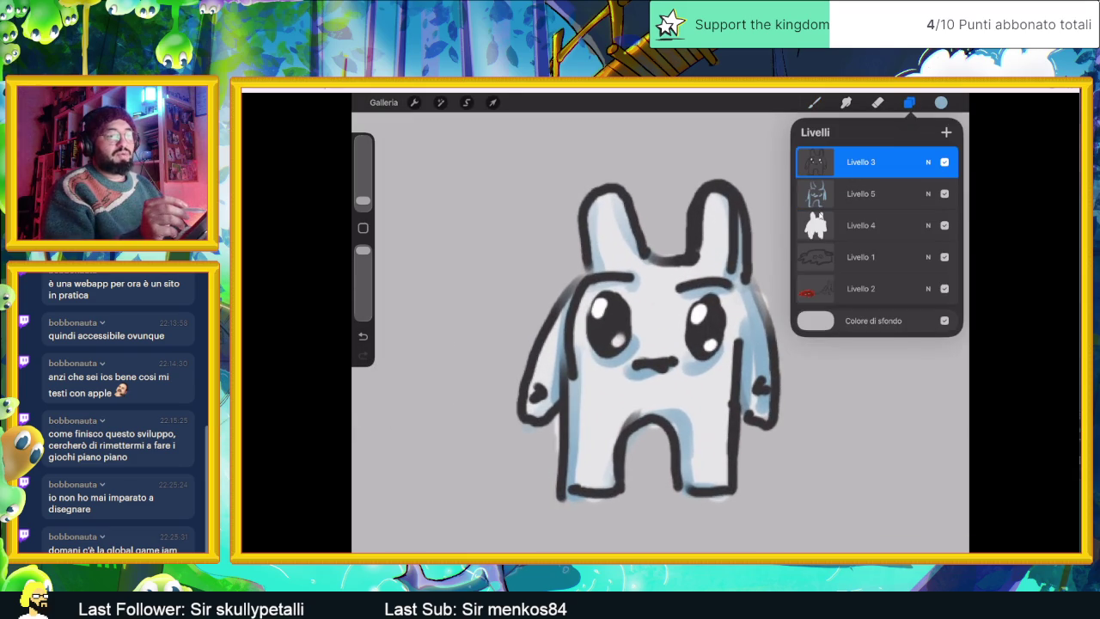
pyautogui.click(665, 345)
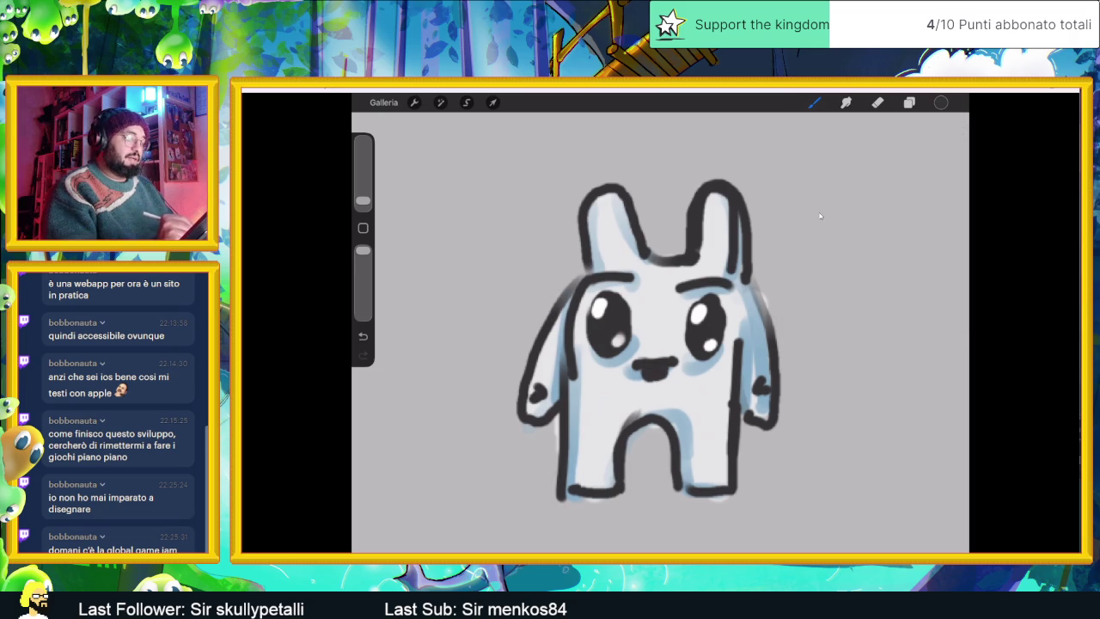
pyautogui.hotkey('ctrl', 'z')
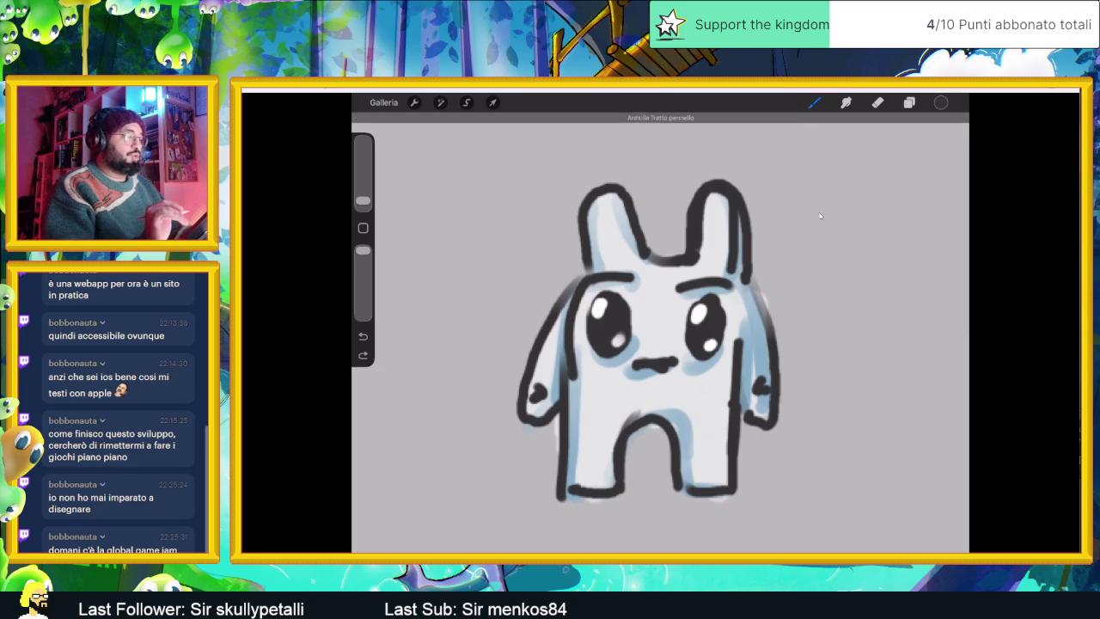
# Step: Open the layers list and reposition the canvas view around the bunny
pyautogui.press('l')
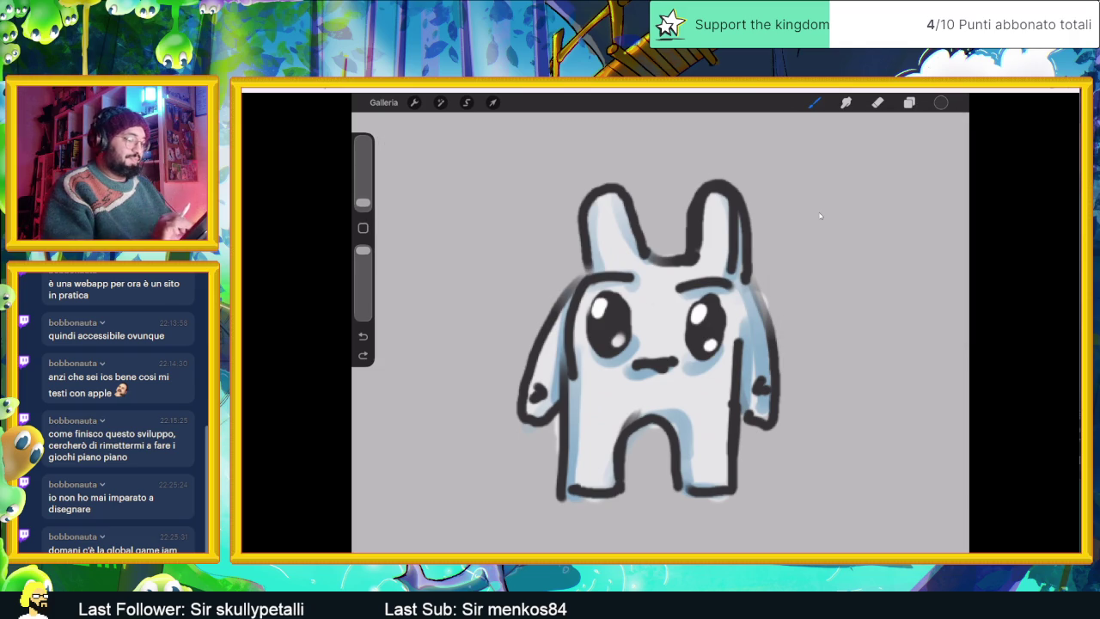
pyautogui.moveTo(774, 258); pyautogui.dragTo(820, 216)
pyautogui.scroll(5, 820, 216)
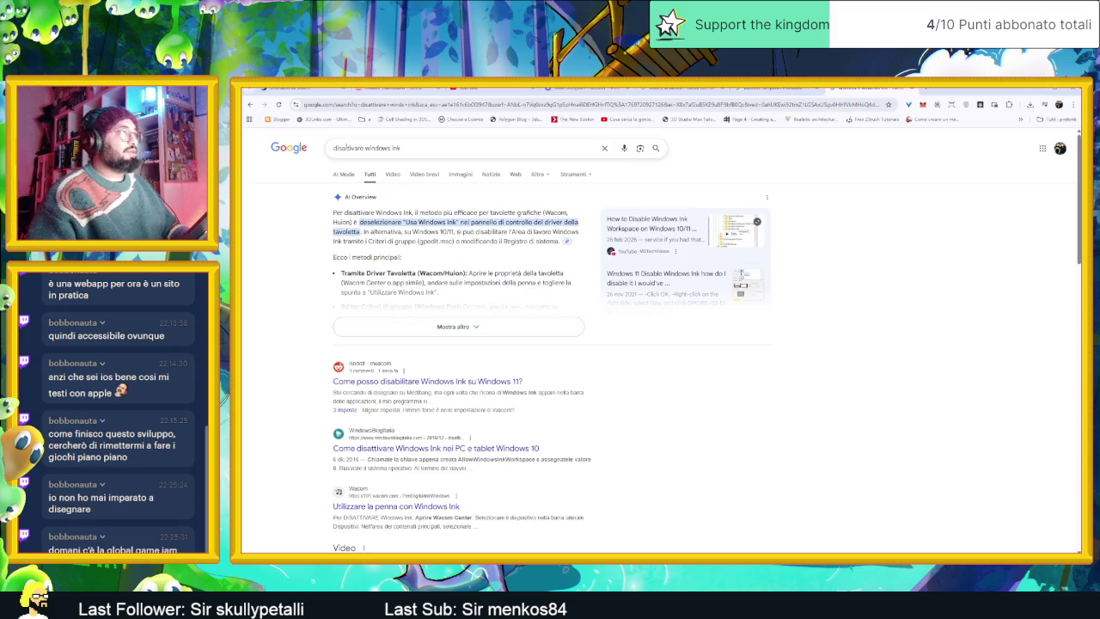
# Step: Replace the old Windows Ink query in the search box with 'rabbits'
pyautogui.doubleClick(348, 148)
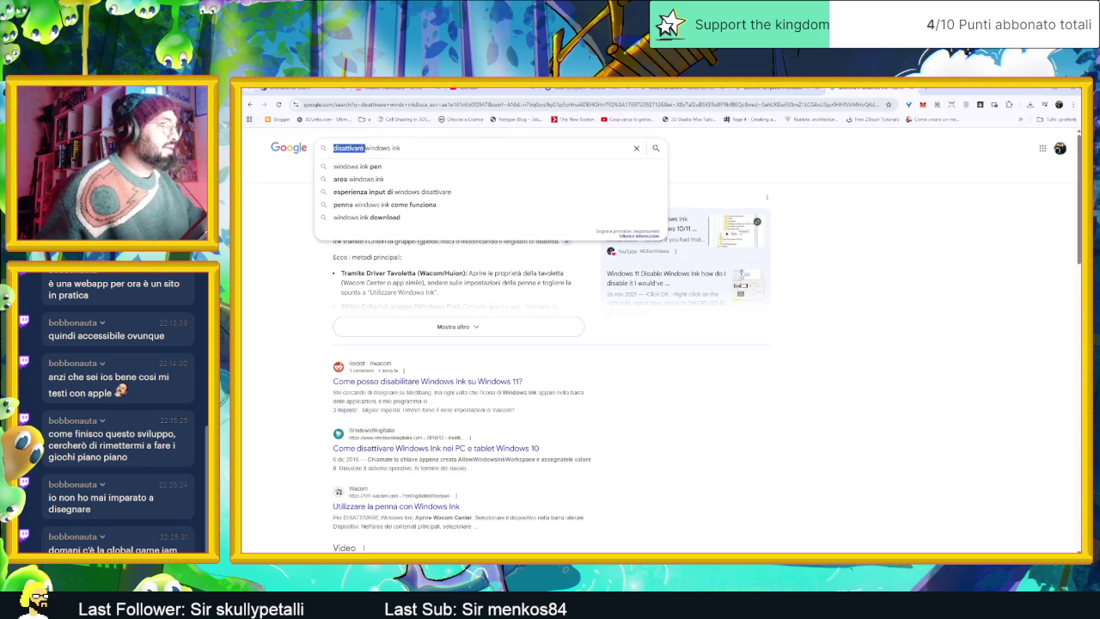
pyautogui.hotkey('ctrl', 'a')
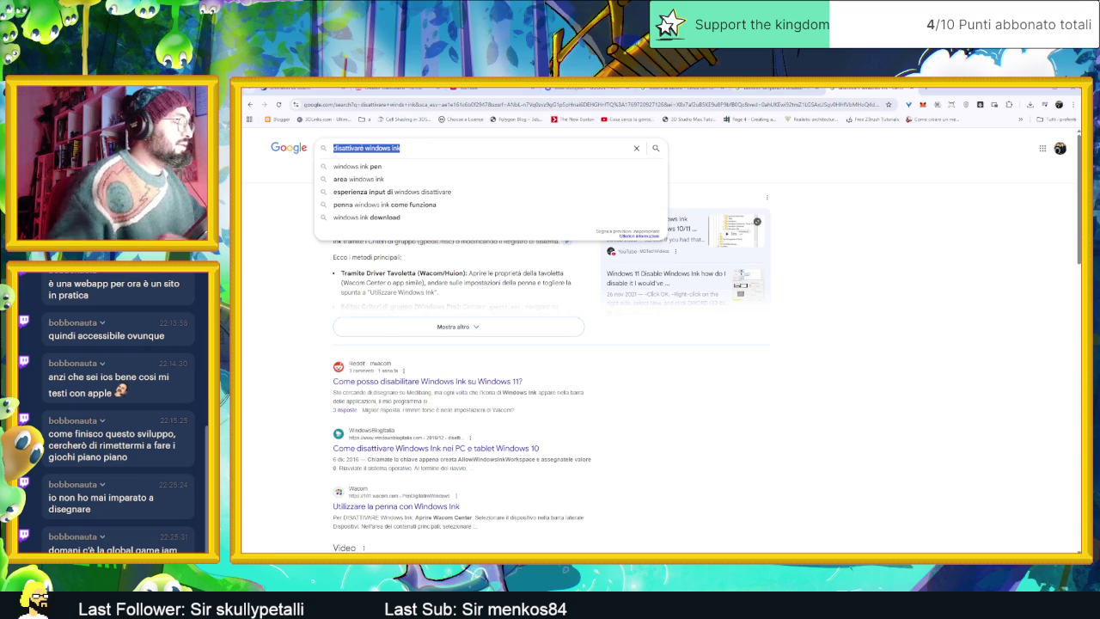
pyautogui.press('BackSpace')
pyautogui.write('rabbi')
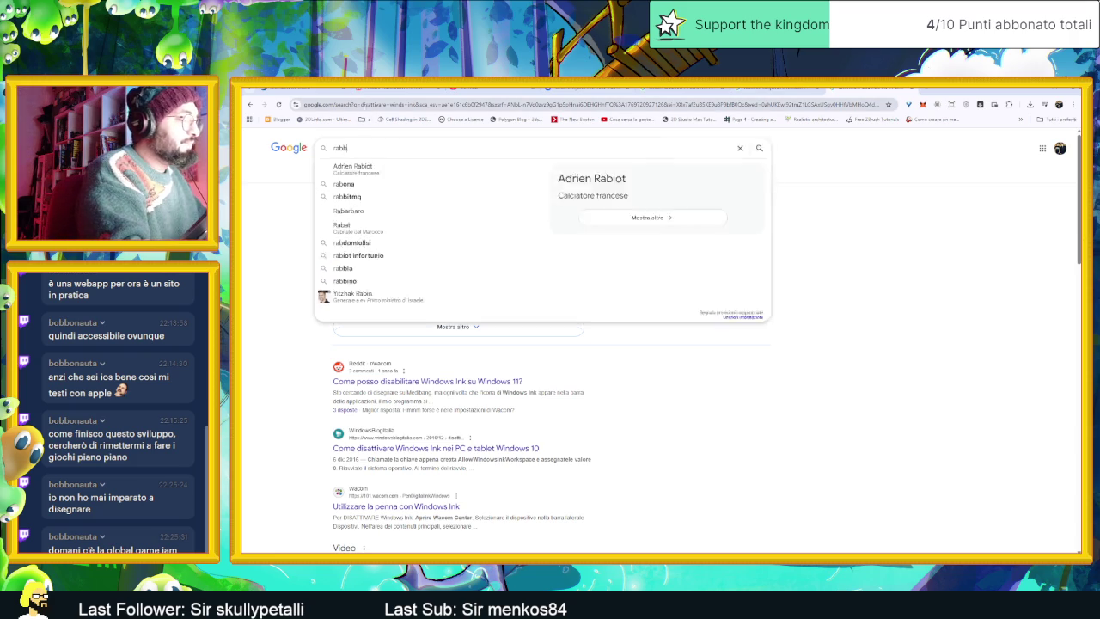
pyautogui.write('ts')
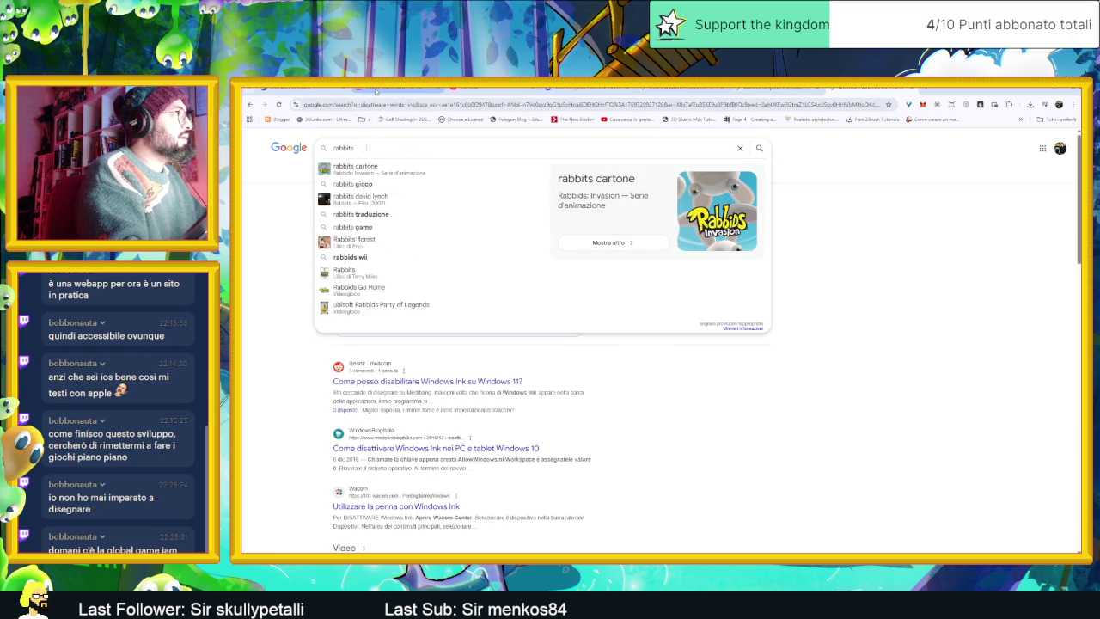
pyautogui.press('BackSpace')
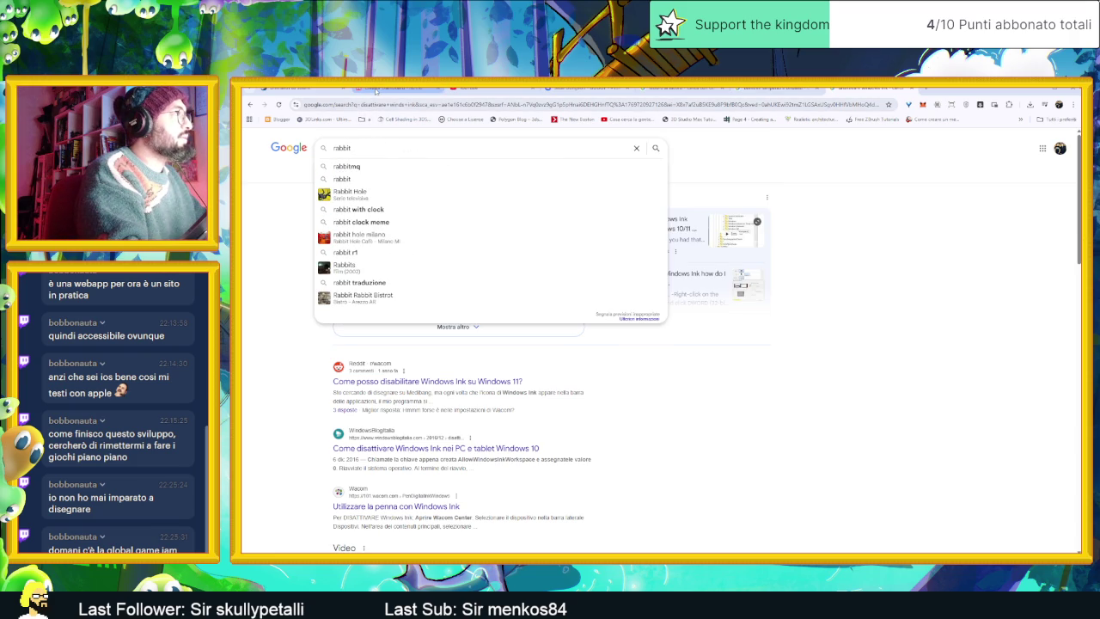
pyautogui.write('s')
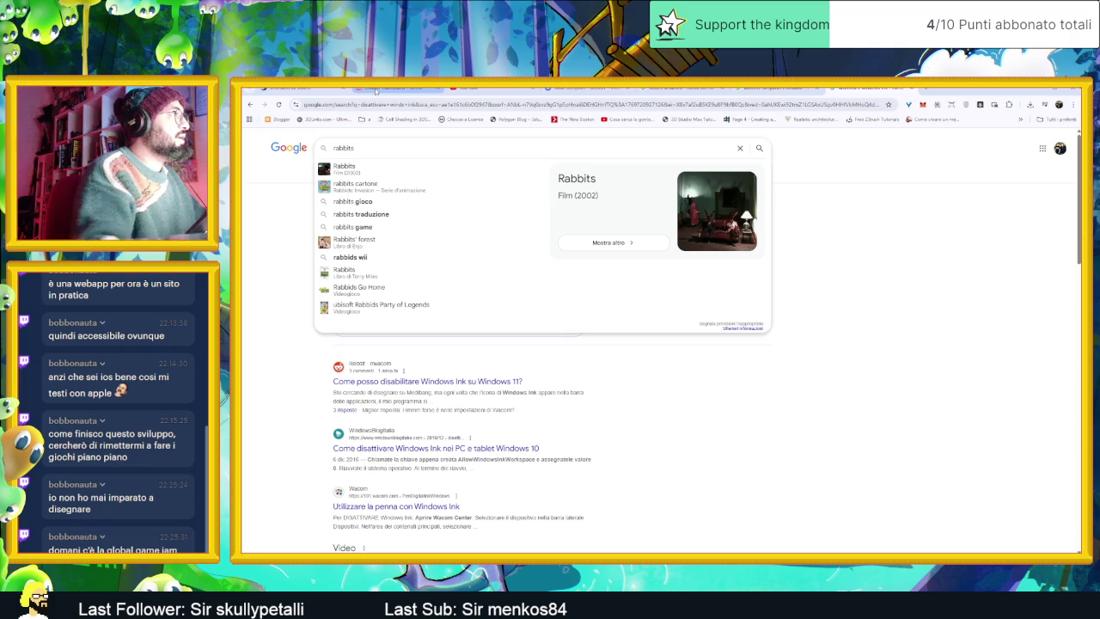
# Step: Search 'rabbits cartone', preview a Rabbids result, and switch to Immagini results
pyautogui.click(367, 185)
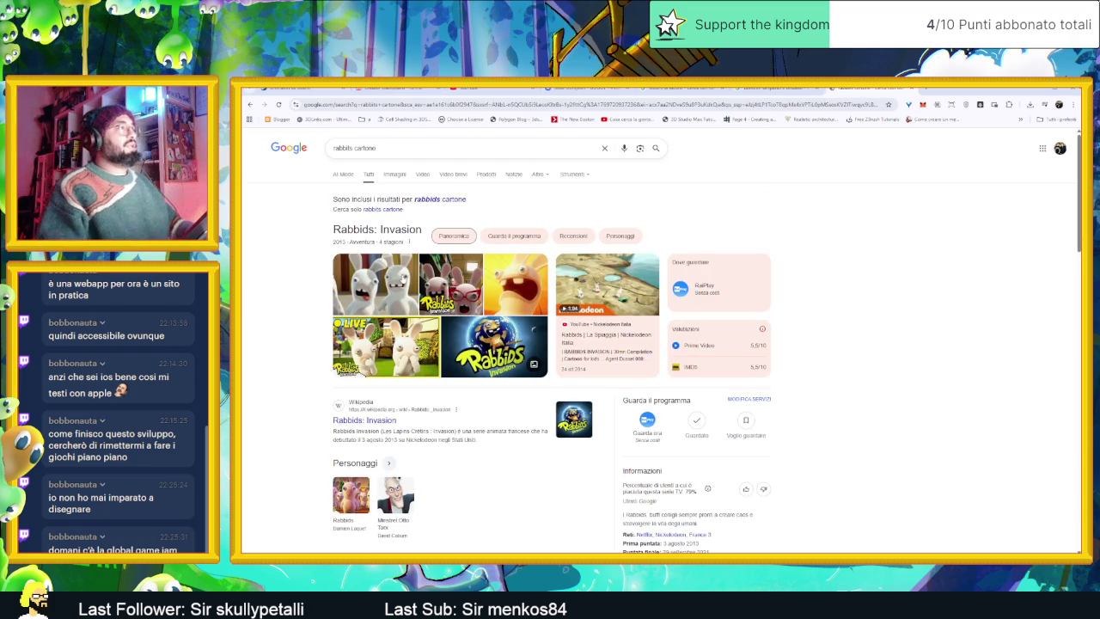
pyautogui.click(375, 284)
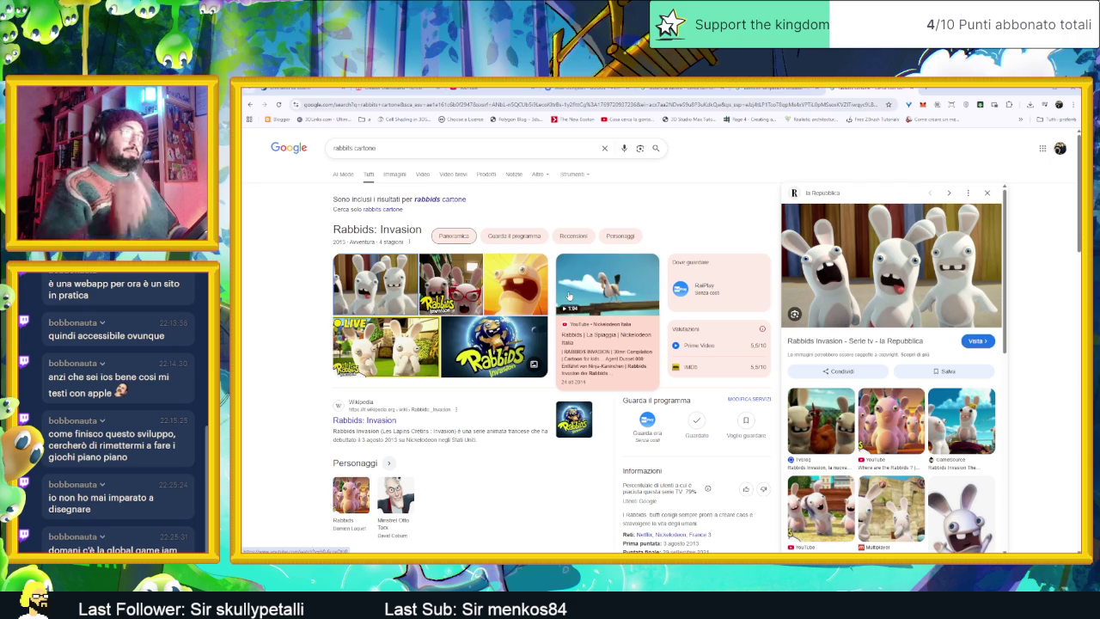
pyautogui.click(395, 174)
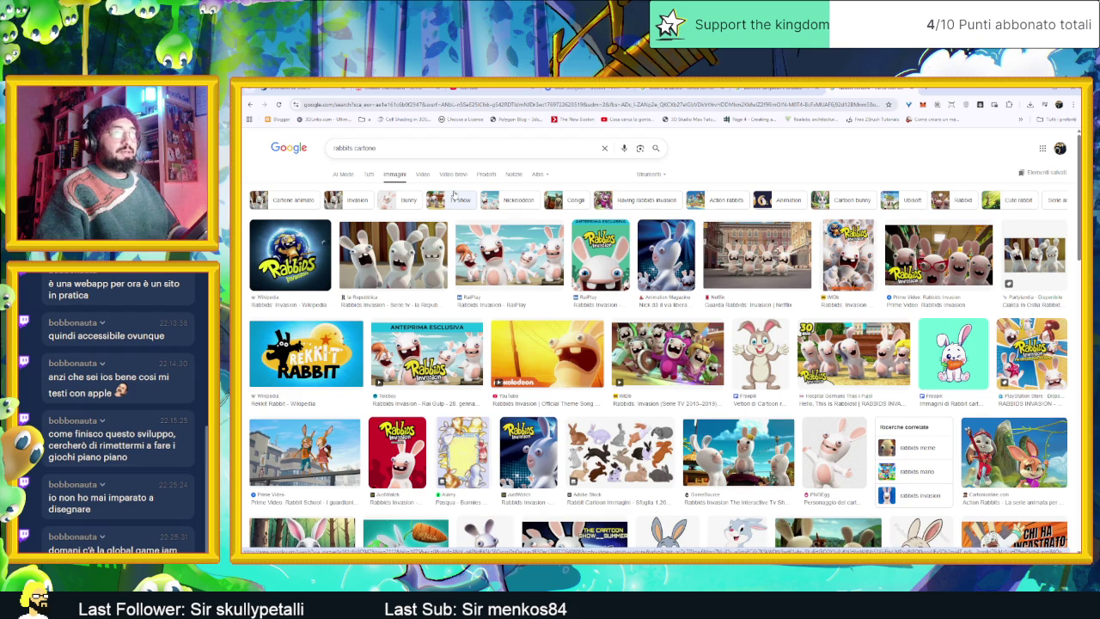
# Step: Browse the rabbit image grid, then switch to the 'bambini simpatici e birbanti' results tab
pyautogui.scroll(-2, 520, 240)
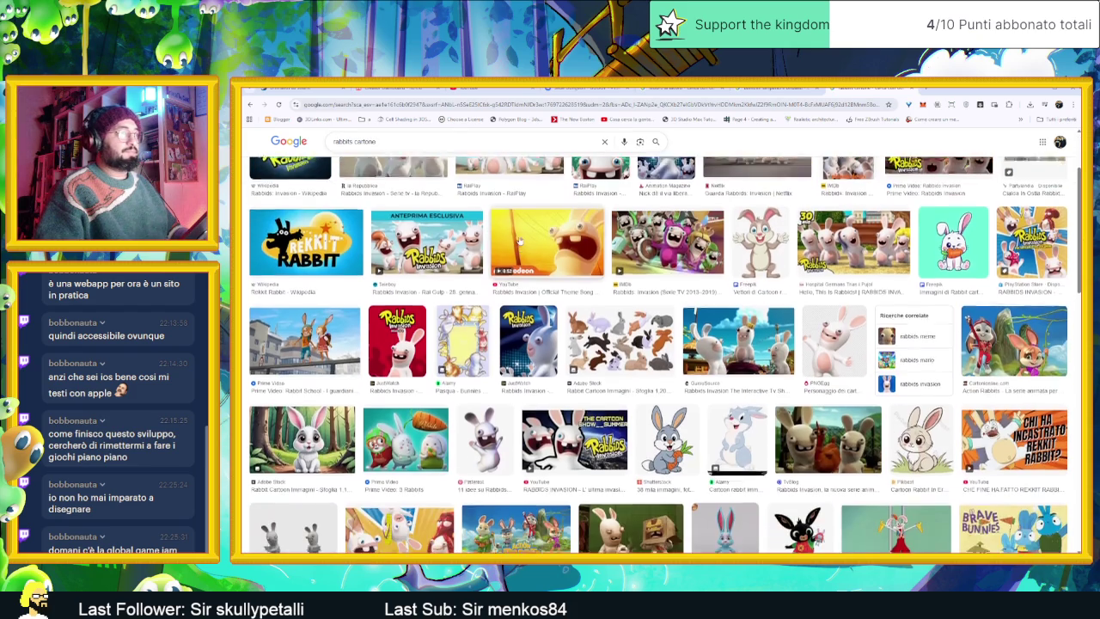
pyautogui.scroll(-2, 519, 241)
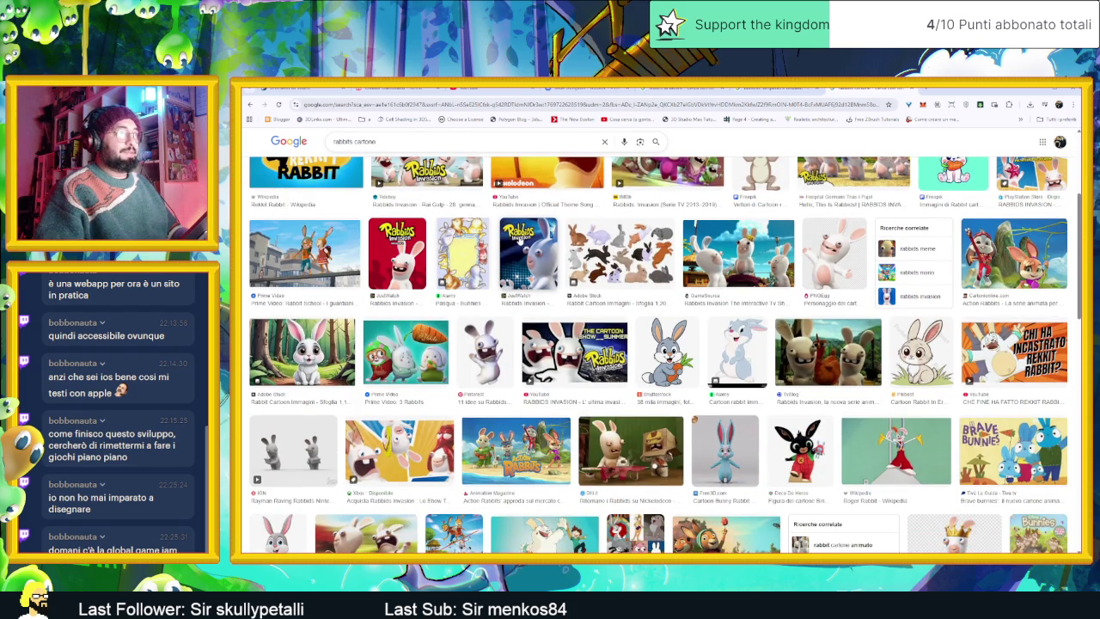
pyautogui.scroll(2, 519, 241)
pyautogui.scroll(2, 520, 240)
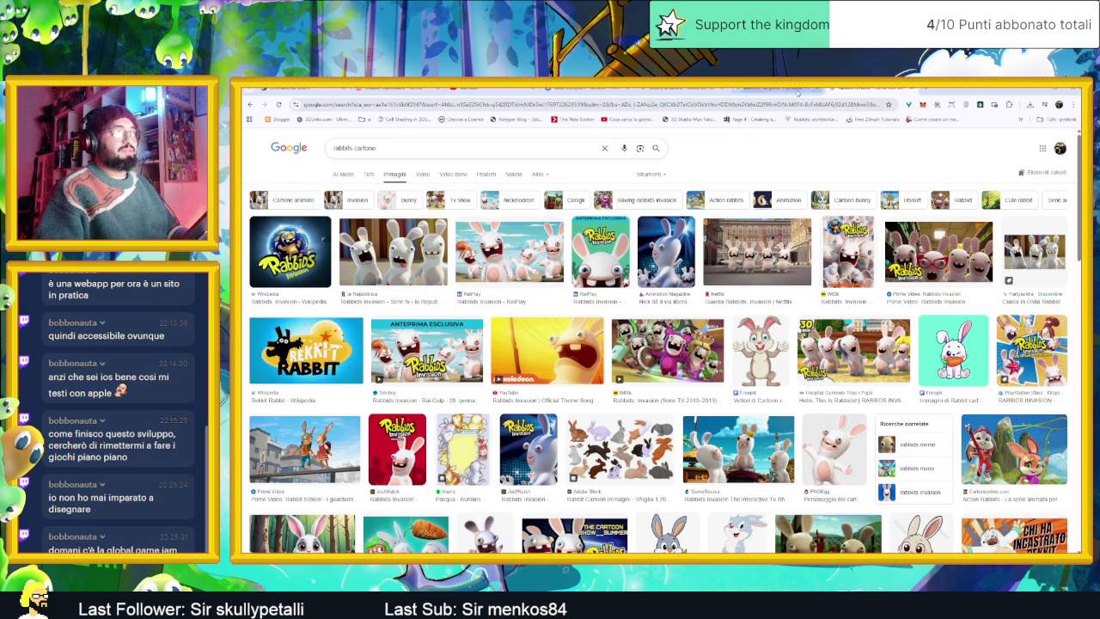
pyautogui.click(797, 91)
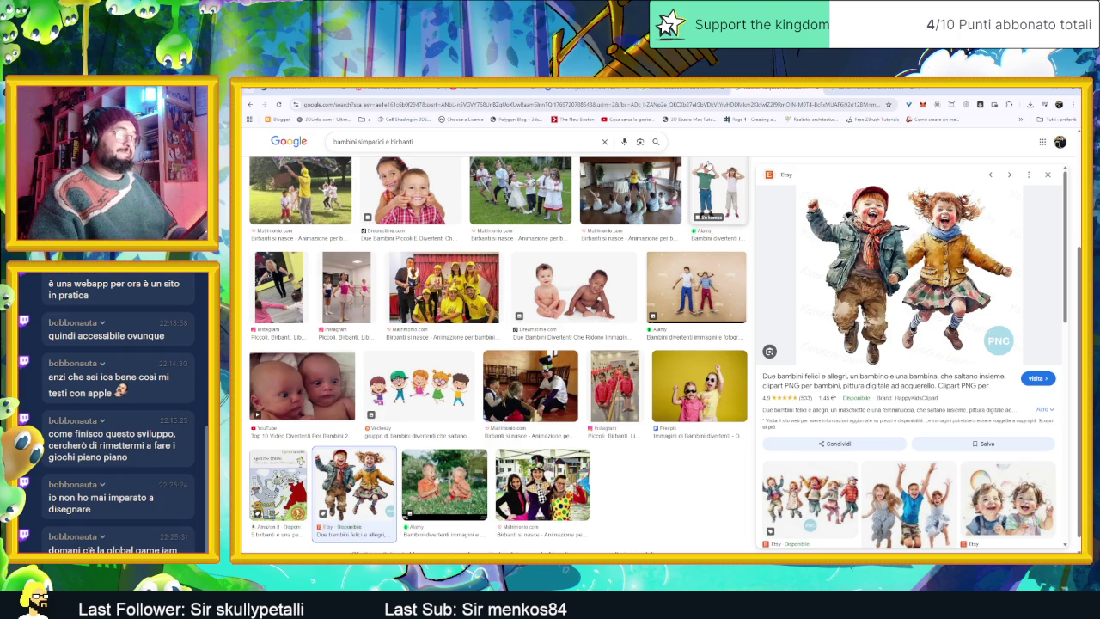
# Step: Switch back to the browser tab with the 'rabbits cartone' image results
pyautogui.click(878, 89)
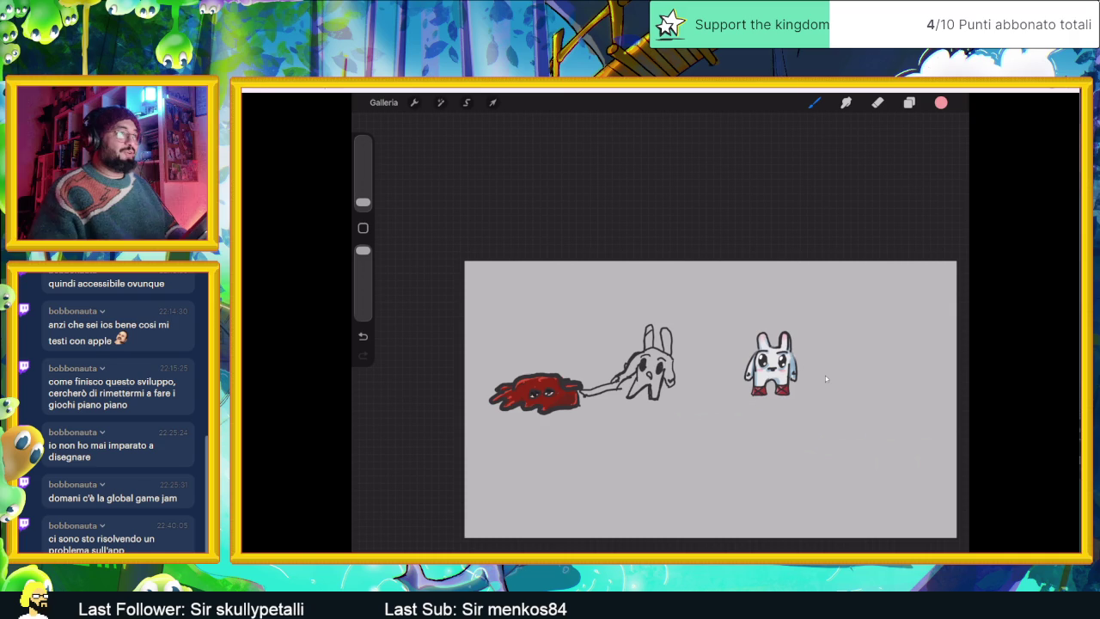
# Step: Zoom in on the bunnies, then close the iPad mirroring window
pyautogui.scroll(5, 826, 378)
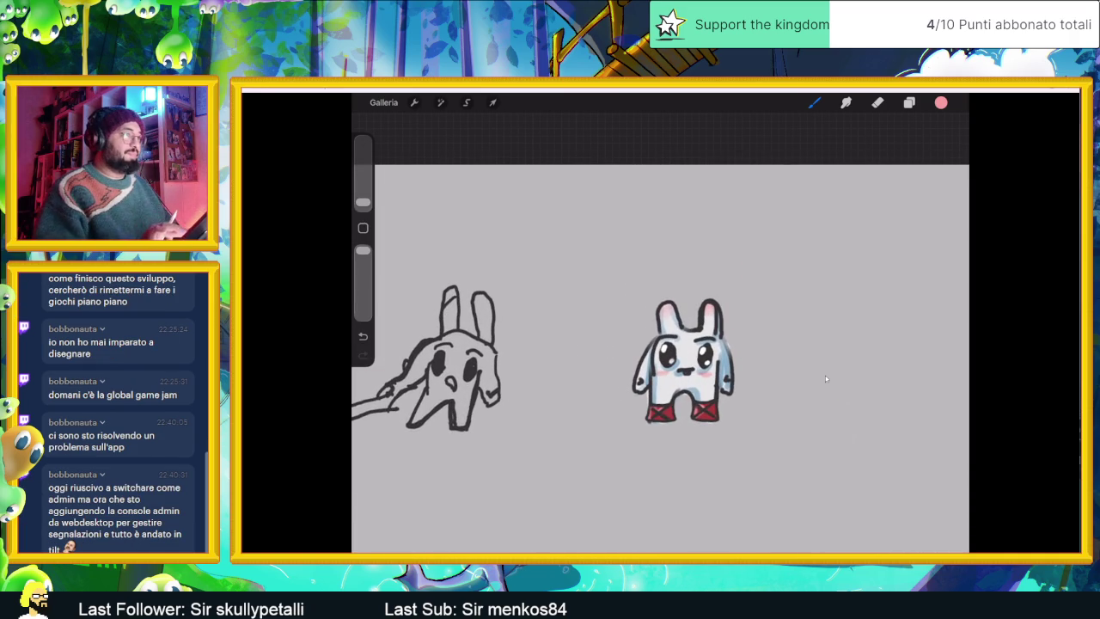
pyautogui.scroll(3, 826, 378)
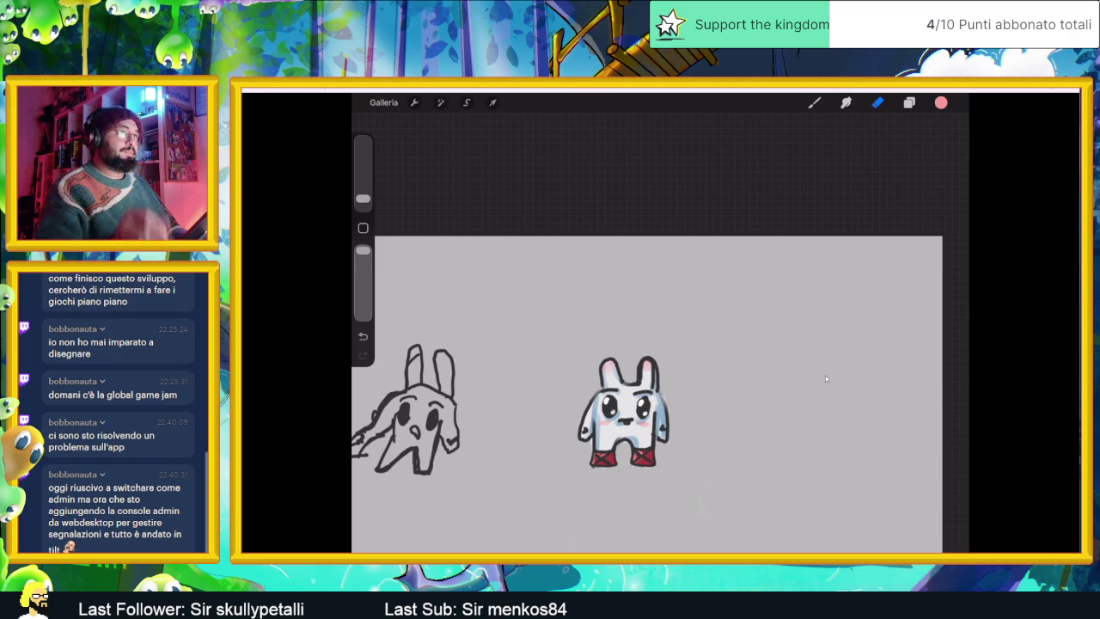
pyautogui.click(1023, 101)
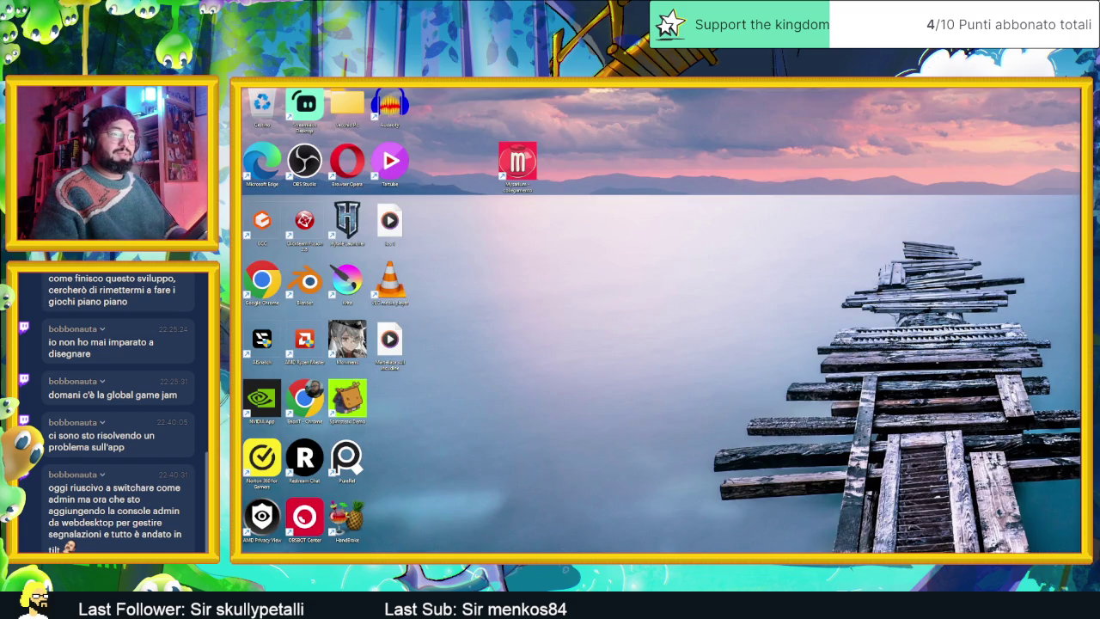
# Step: Return to the 'rabbits cartone' image results, browse them, and ask AI Mode about the search
pyautogui.hotkey('alt', 'Tab')
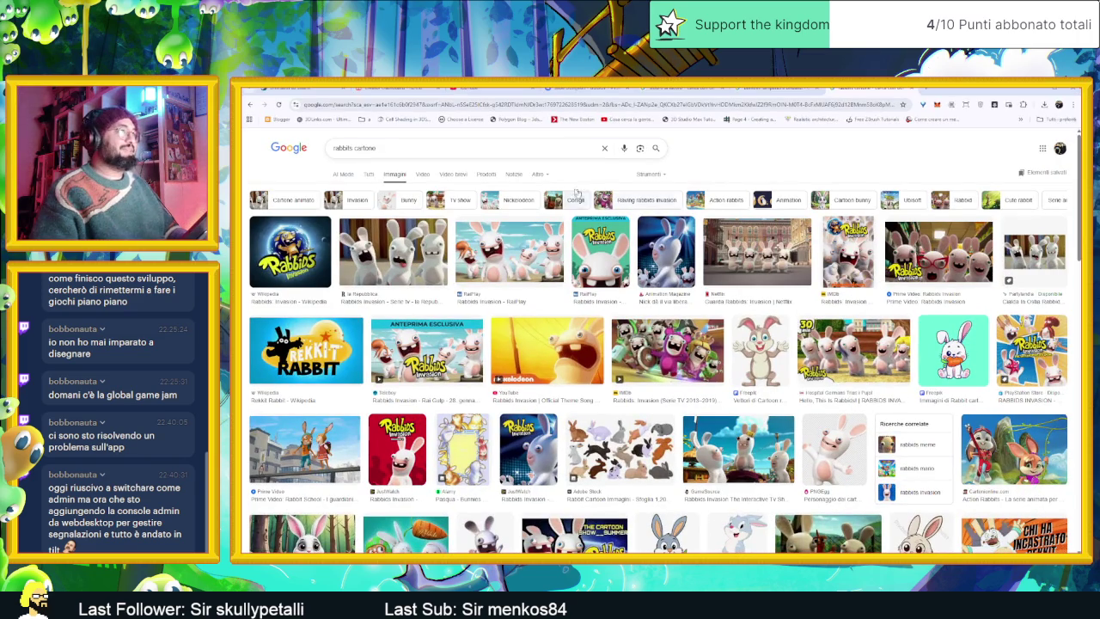
pyautogui.scroll(-1, 549, 232)
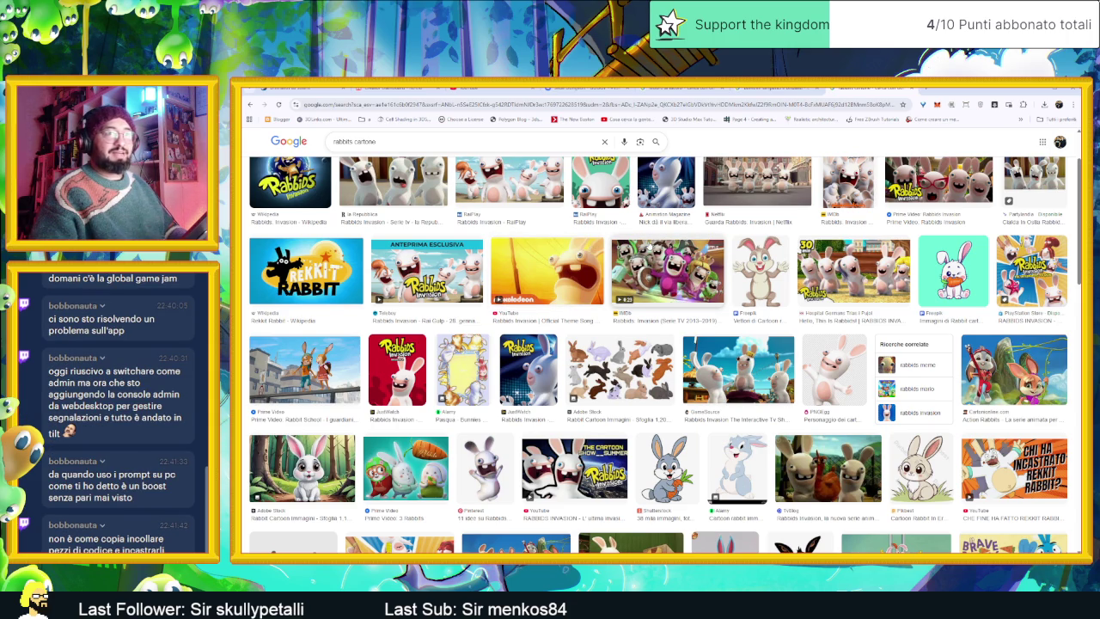
pyautogui.scroll(2, 872, 398)
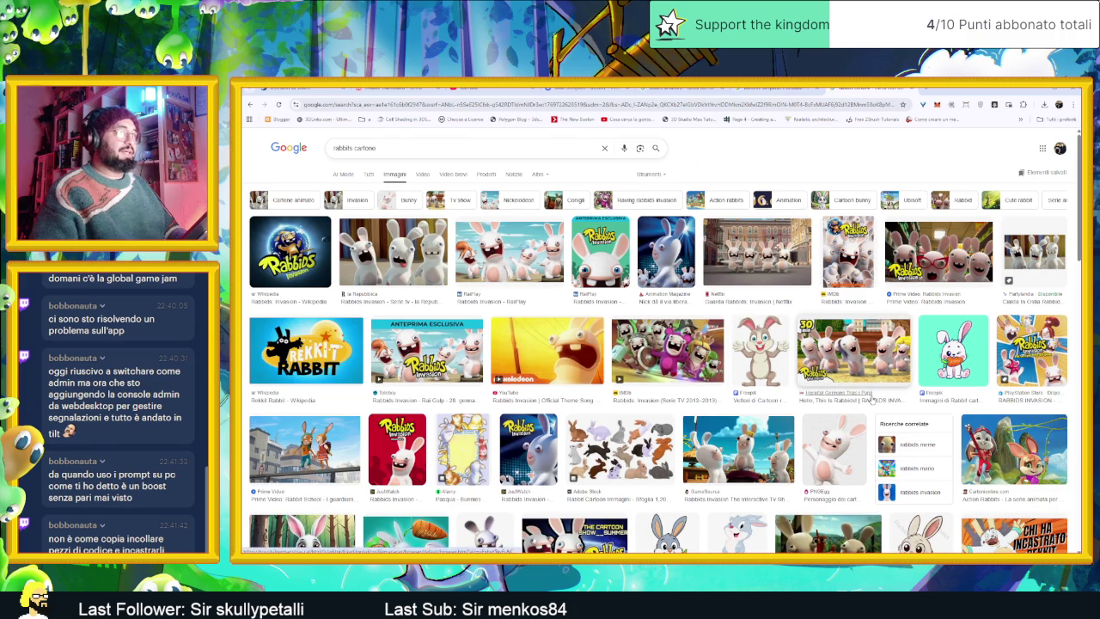
pyautogui.scroll(-1, 871, 399)
pyautogui.scroll(-1, 869, 400)
pyautogui.scroll(-2, 868, 401)
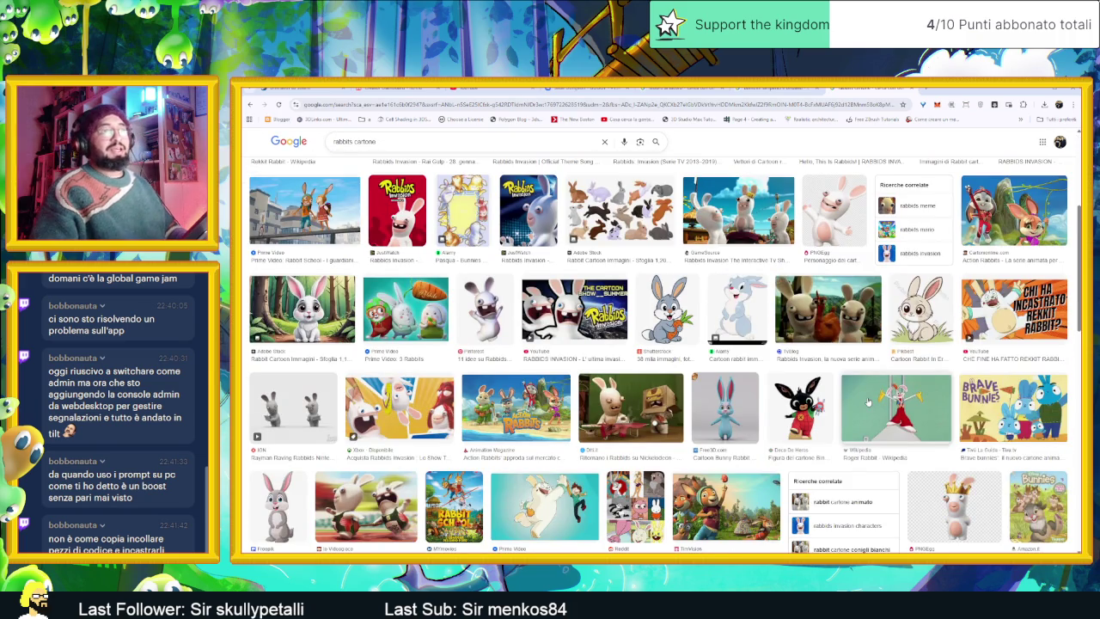
pyautogui.scroll(-1, 867, 397)
pyautogui.scroll(-1, 867, 399)
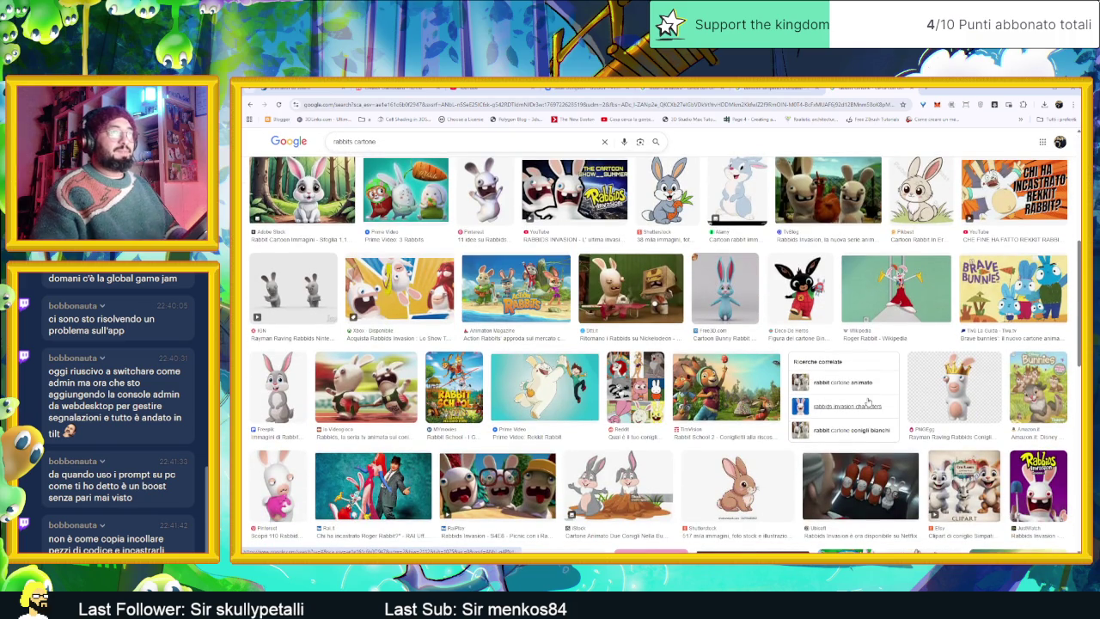
pyautogui.scroll(-1, 868, 401)
pyautogui.scroll(-3, 869, 402)
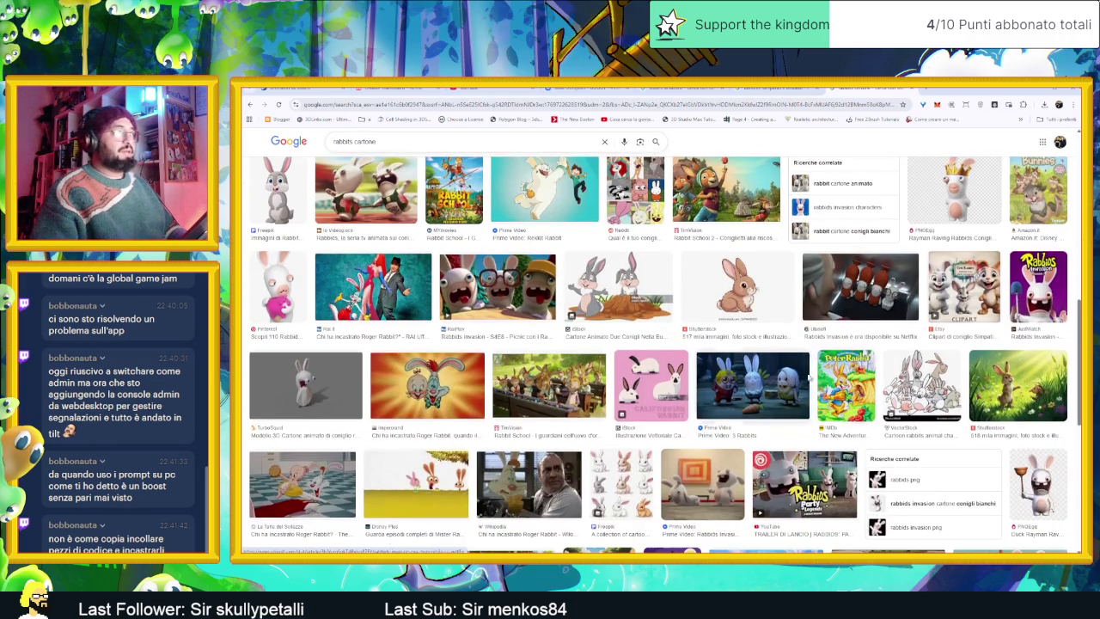
pyautogui.scroll(-1, 799, 363)
pyautogui.scroll(2, 799, 362)
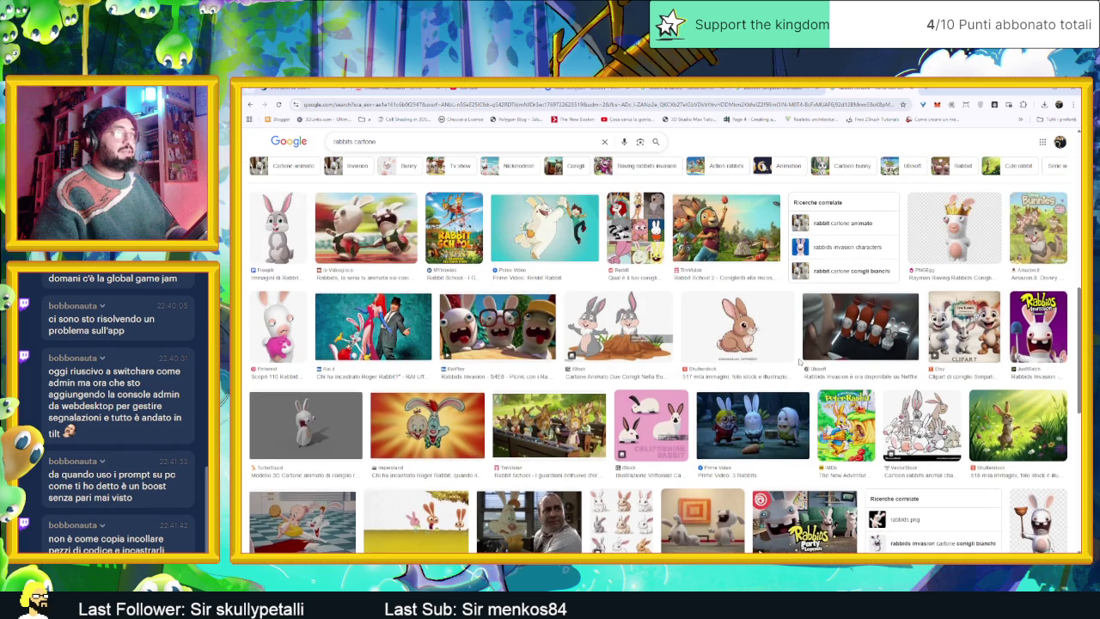
pyautogui.scroll(5, 800, 363)
pyautogui.scroll(3, 800, 362)
pyautogui.scroll(1, 800, 362)
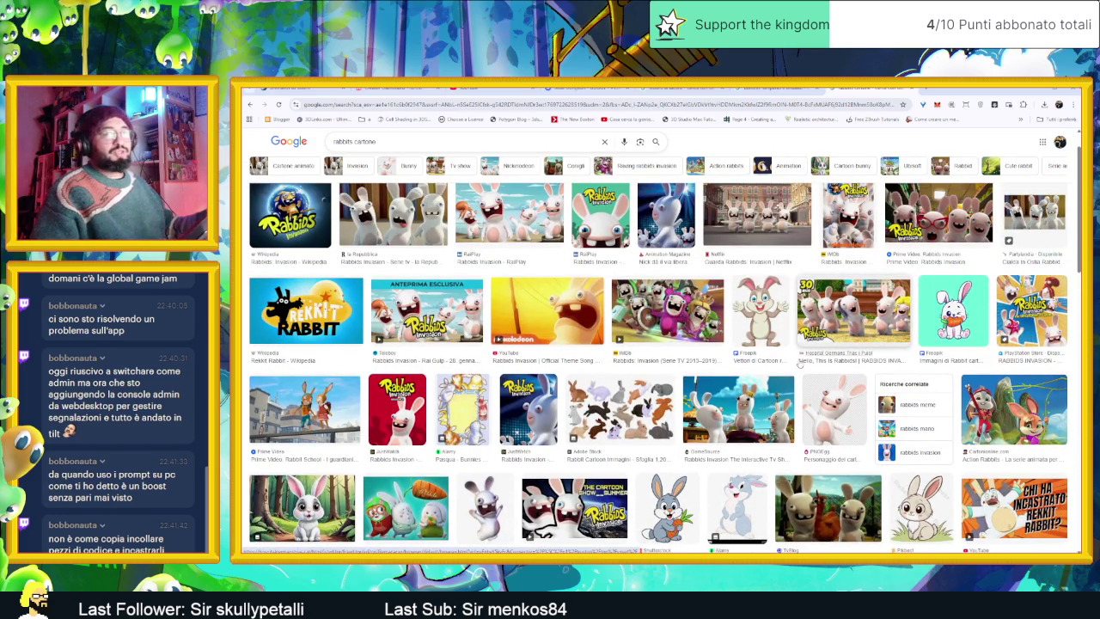
pyautogui.scroll(1, 759, 309)
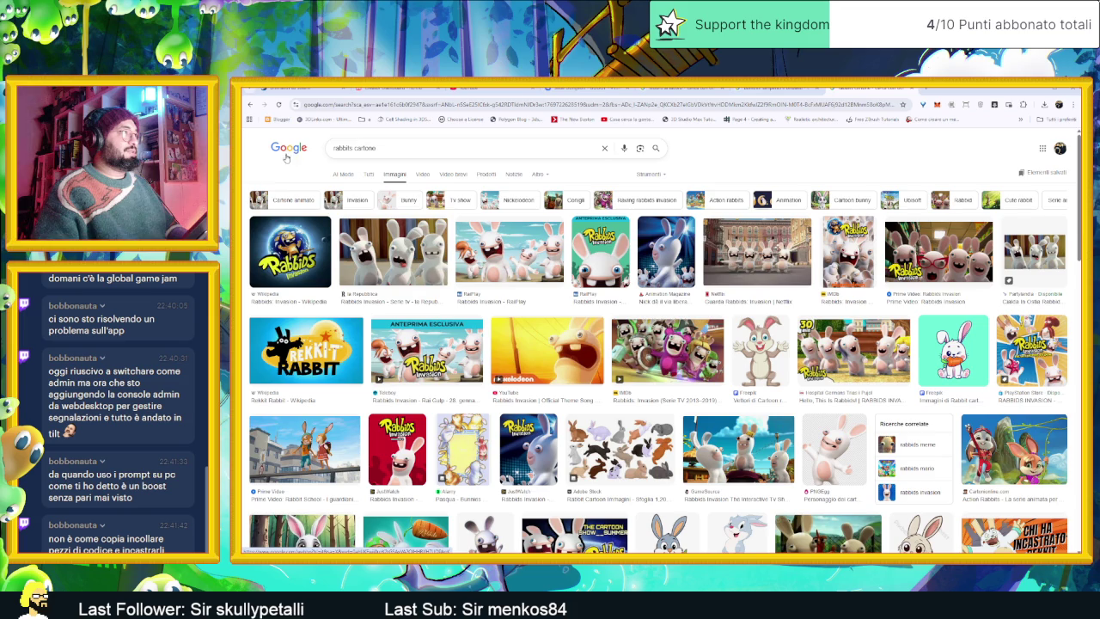
pyautogui.click(344, 174)
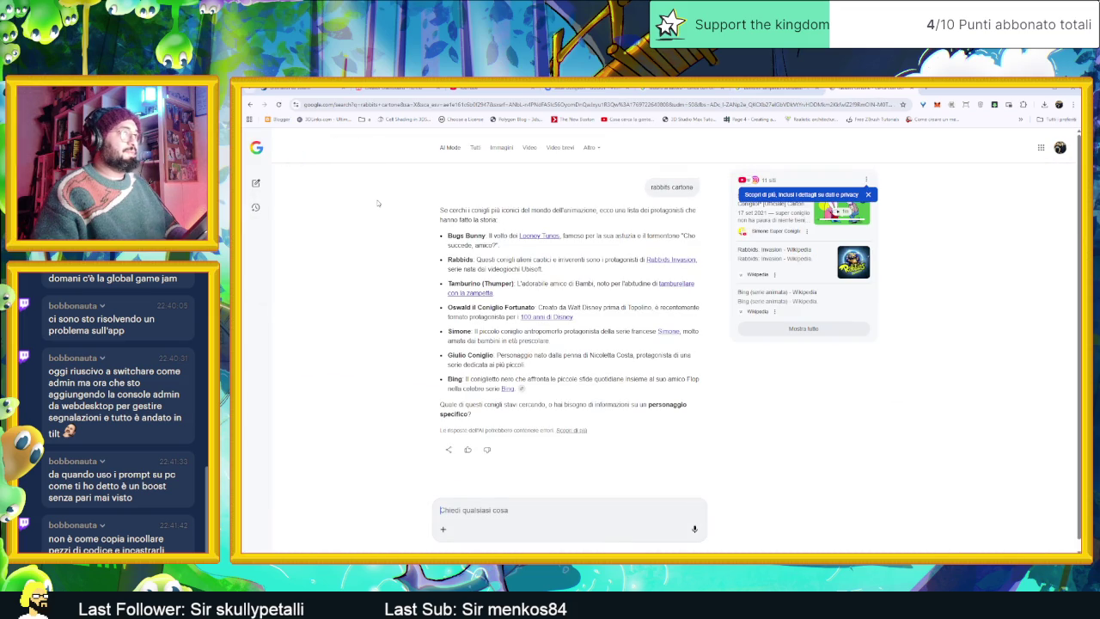
# Step: Go back to the regular results and search for 'concept bambini'
pyautogui.click(249, 104)
pyautogui.click(386, 181)
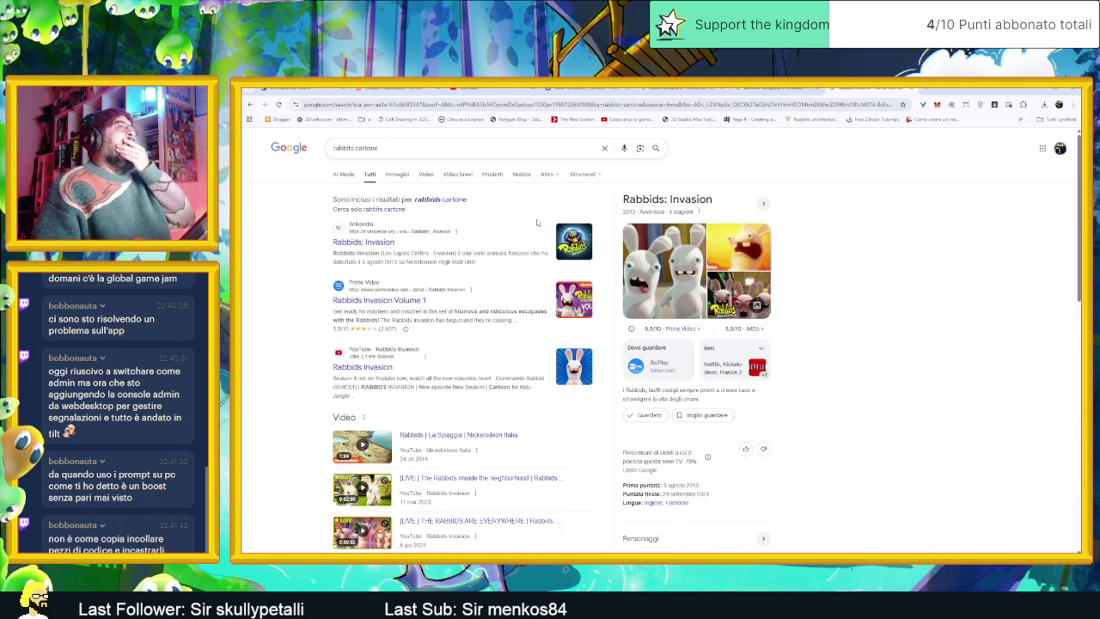
pyautogui.tripleClick(357, 148)
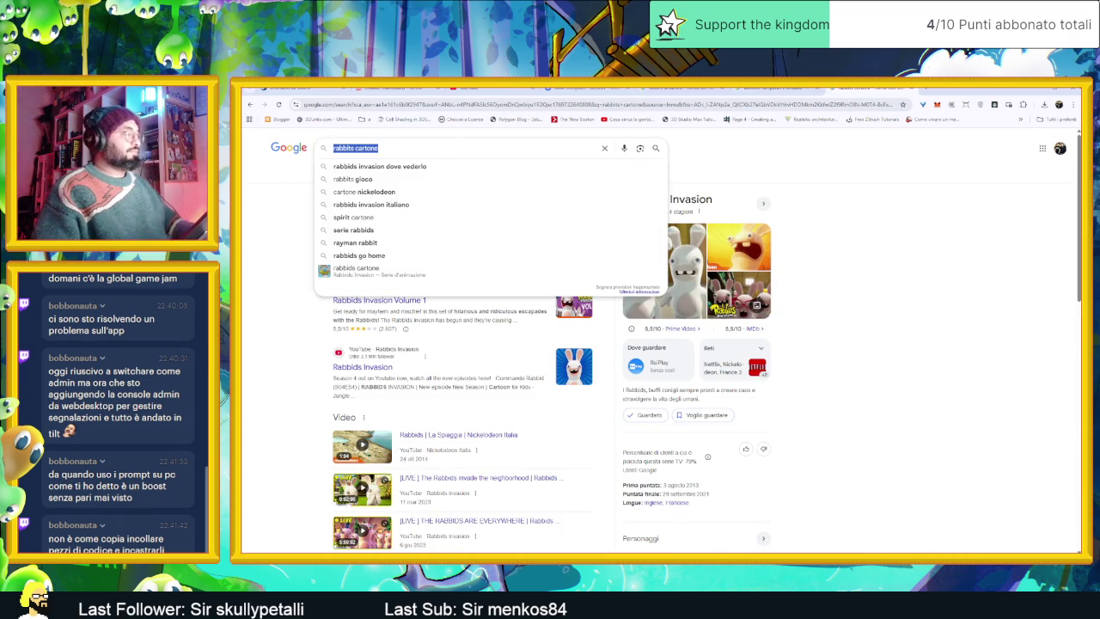
pyautogui.write('concepi')
pyautogui.press('BackSpace')
pyautogui.write('t bam')
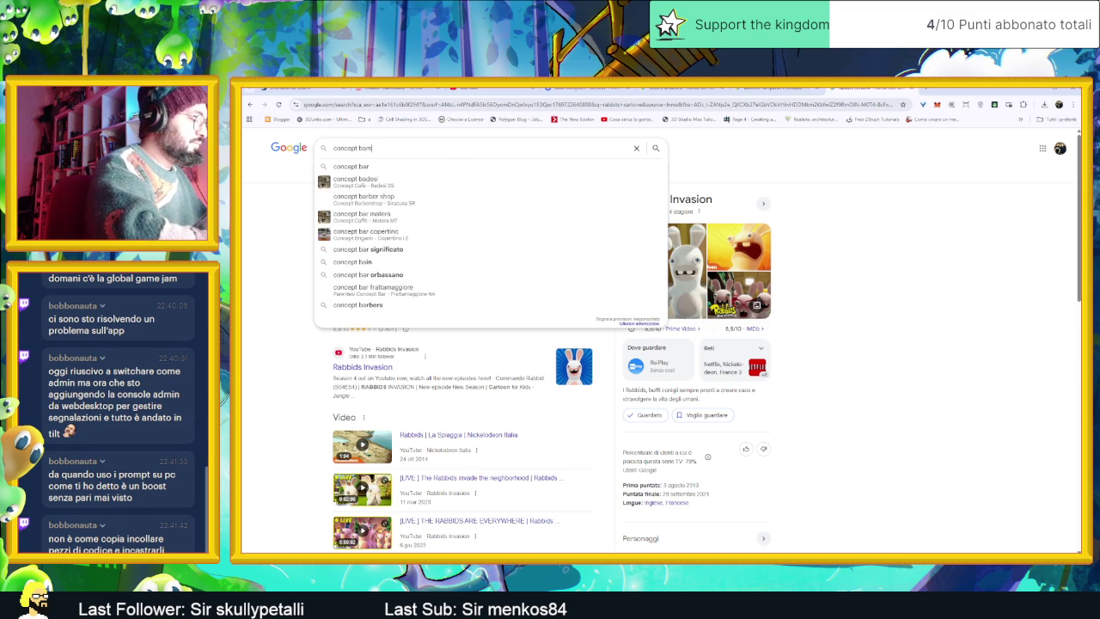
pyautogui.write('bini')
pyautogui.press('Return')
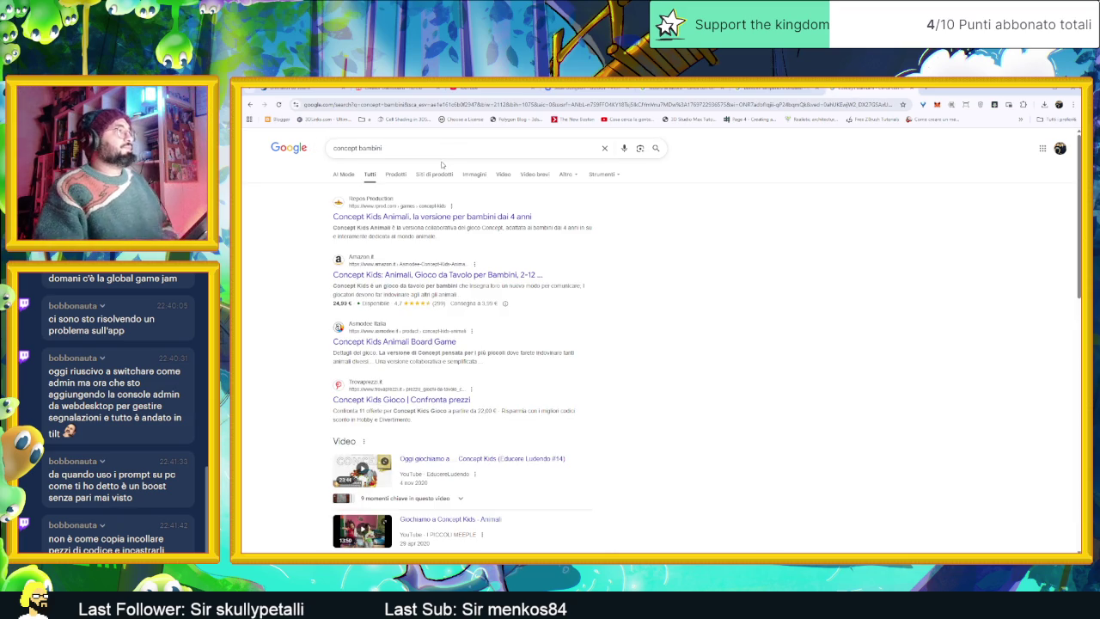
# Step: Change the query to 'concept art kids' and show its image results
pyautogui.doubleClick(369, 148)
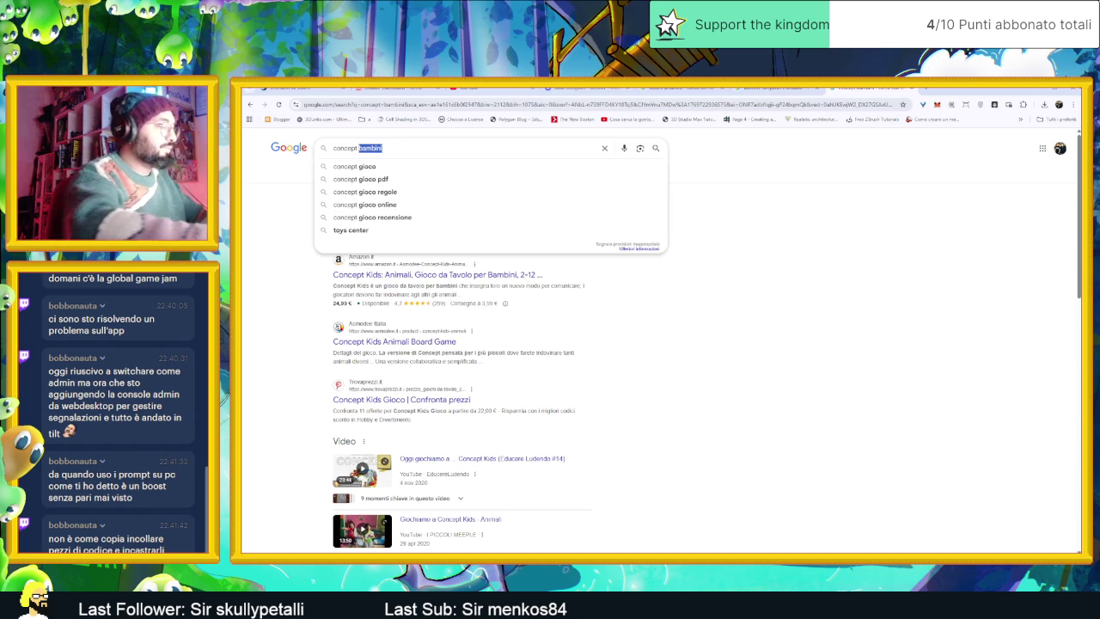
pyautogui.write('art kids')
pyautogui.press('Return')
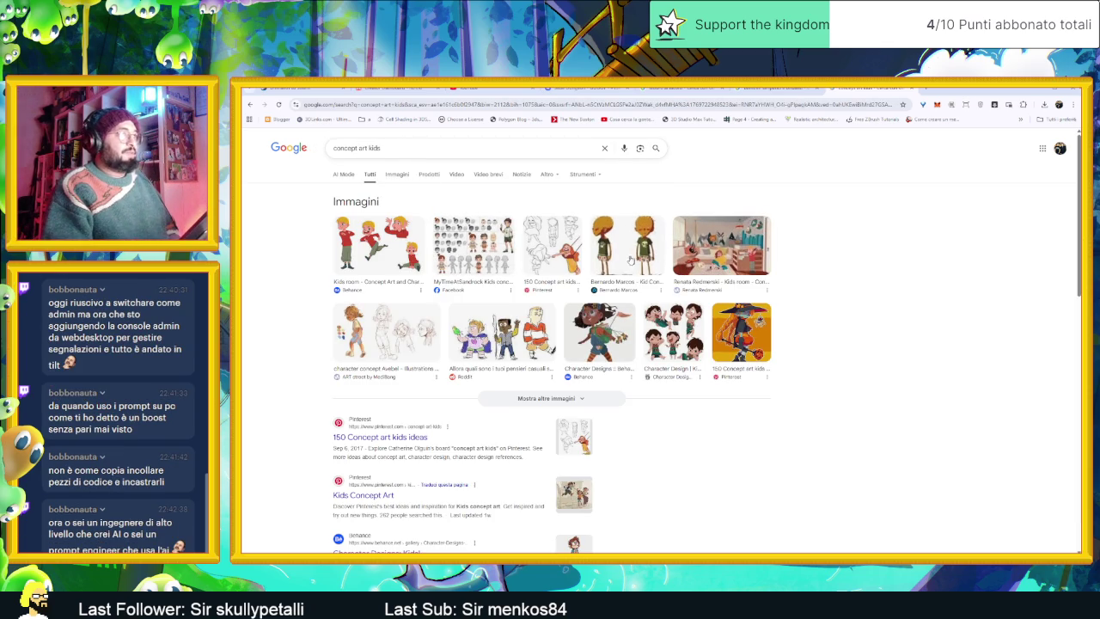
pyautogui.click(398, 175)
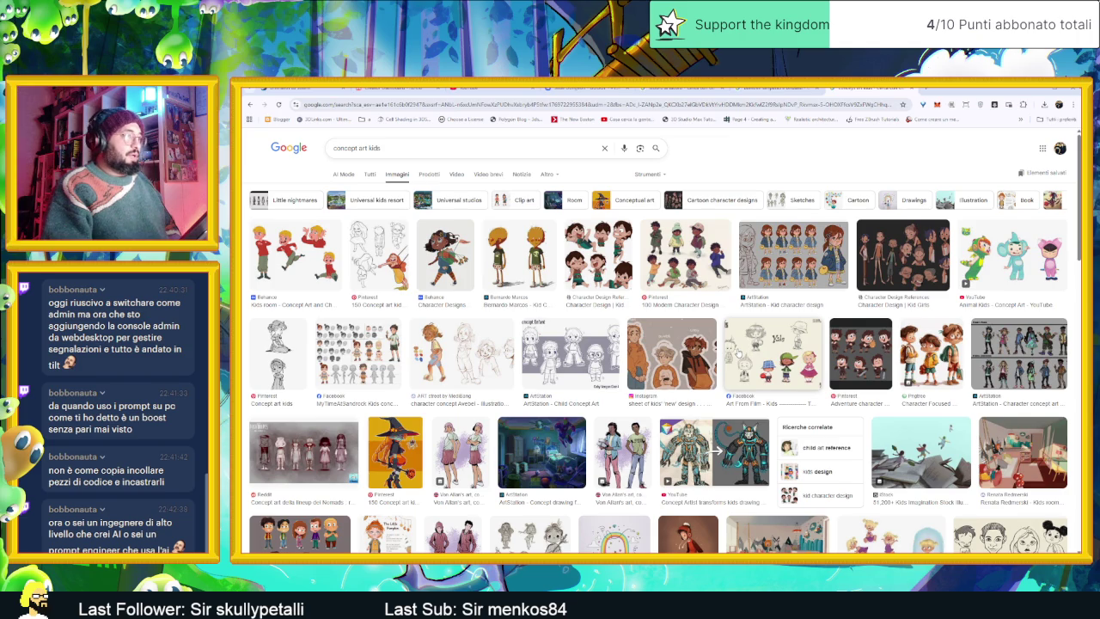
# Step: Open the Pngtree 'Character Focused Kindergarten' kids concept art preview
pyautogui.scroll(-1, 737, 353)
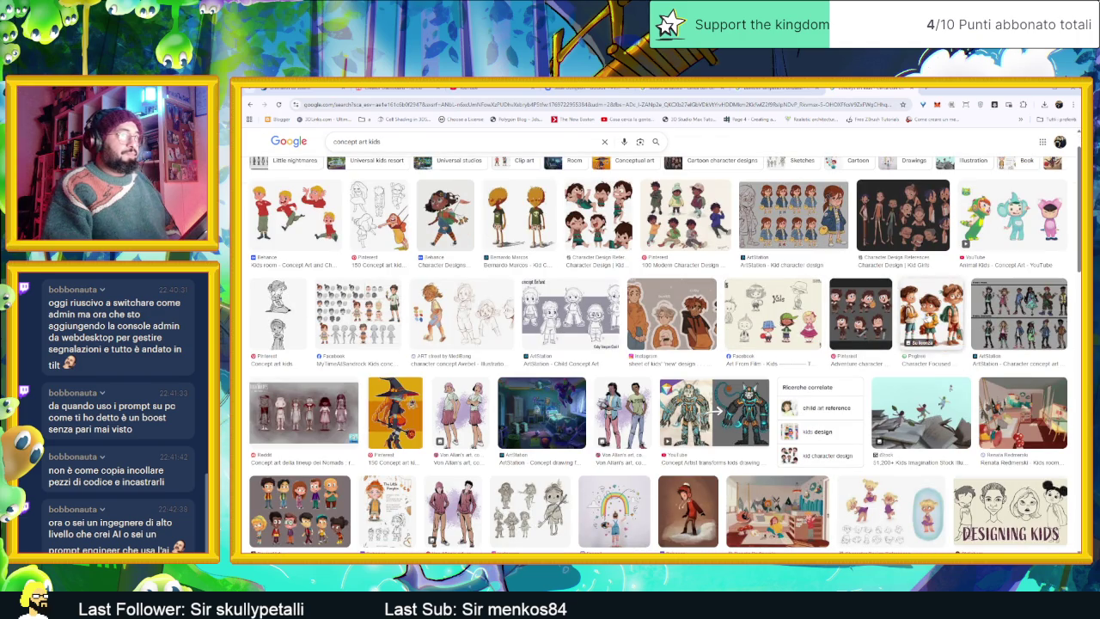
pyautogui.click(930, 316)
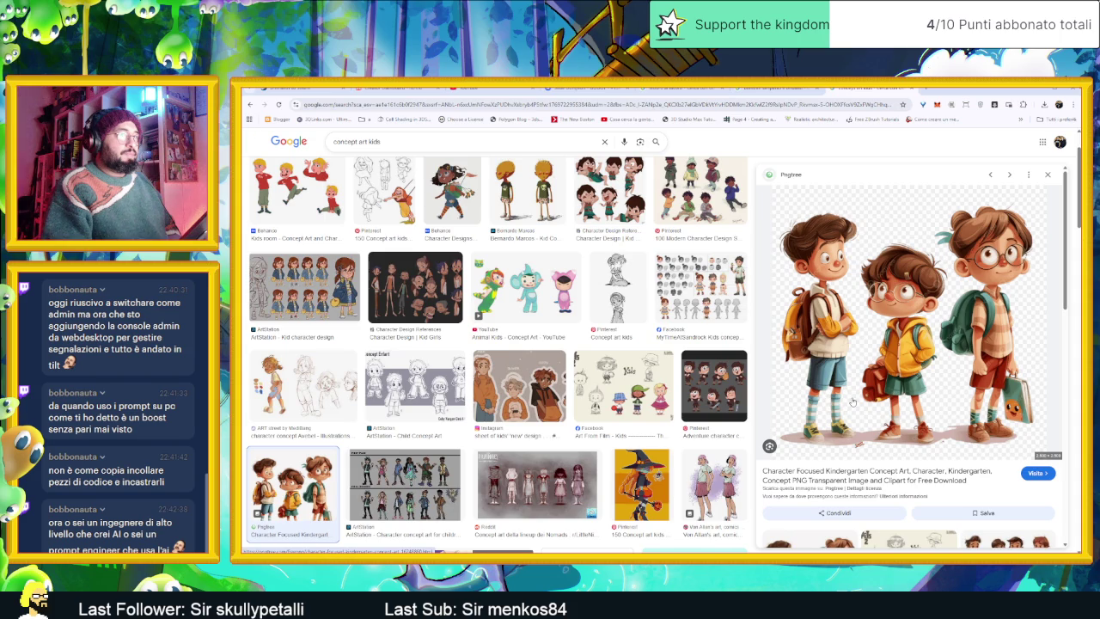
# Step: Scroll down and preview the Mutant Mayhem Ninja Turtles toddler concept art
pyautogui.scroll(-1, 857, 445)
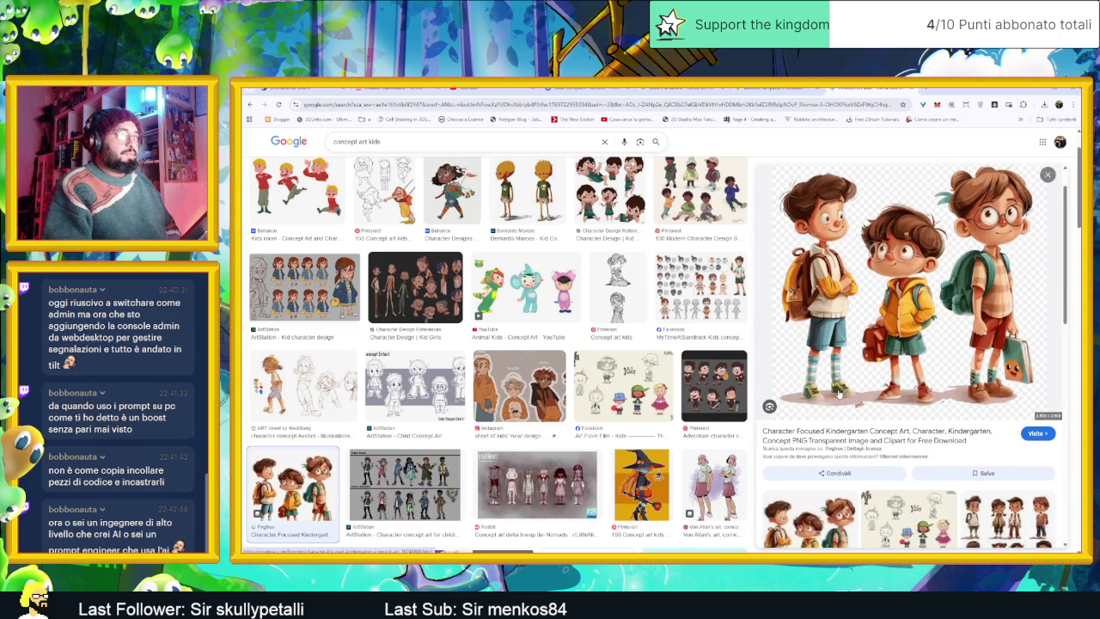
pyautogui.scroll(-2, 857, 444)
pyautogui.scroll(-1, 668, 446)
pyautogui.scroll(-1, 668, 448)
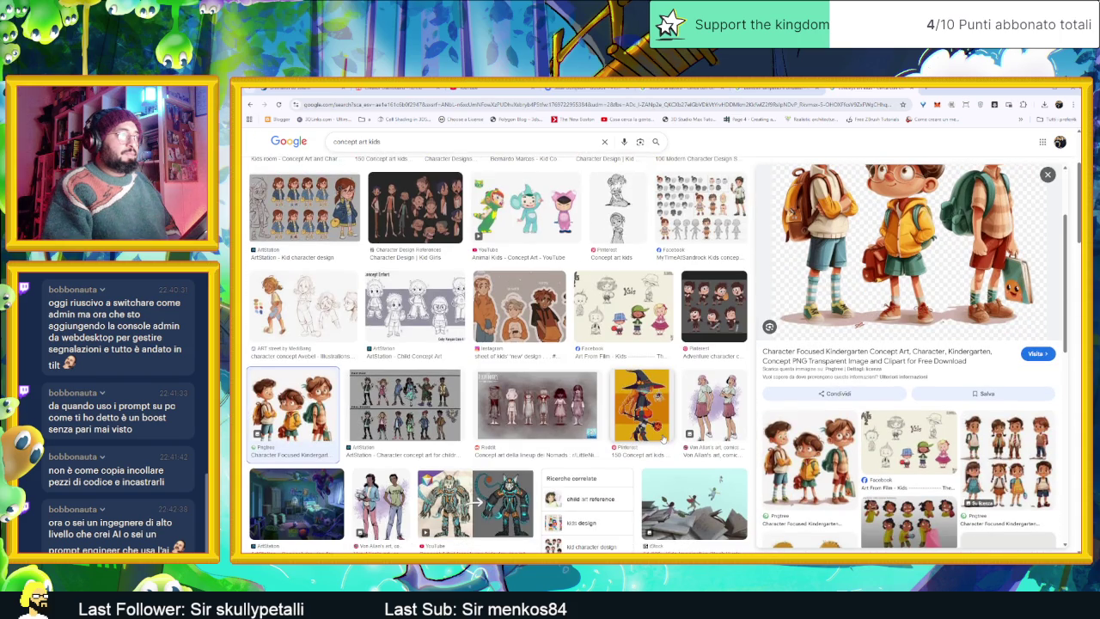
pyautogui.scroll(-1, 664, 440)
pyautogui.scroll(-1, 664, 437)
pyautogui.scroll(-2, 664, 436)
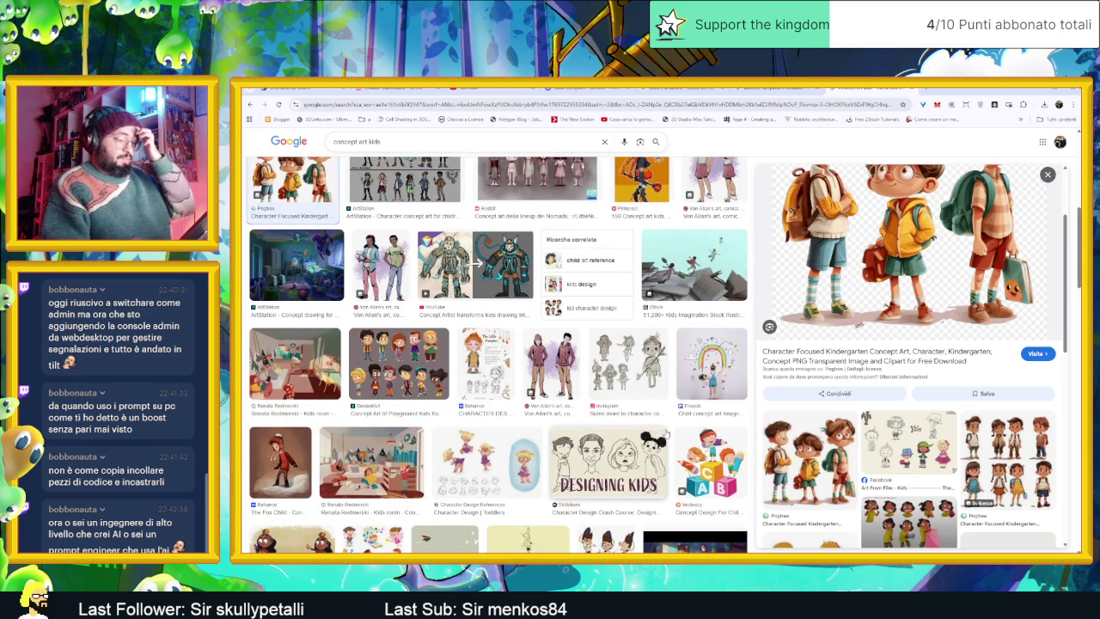
pyautogui.scroll(-2, 667, 435)
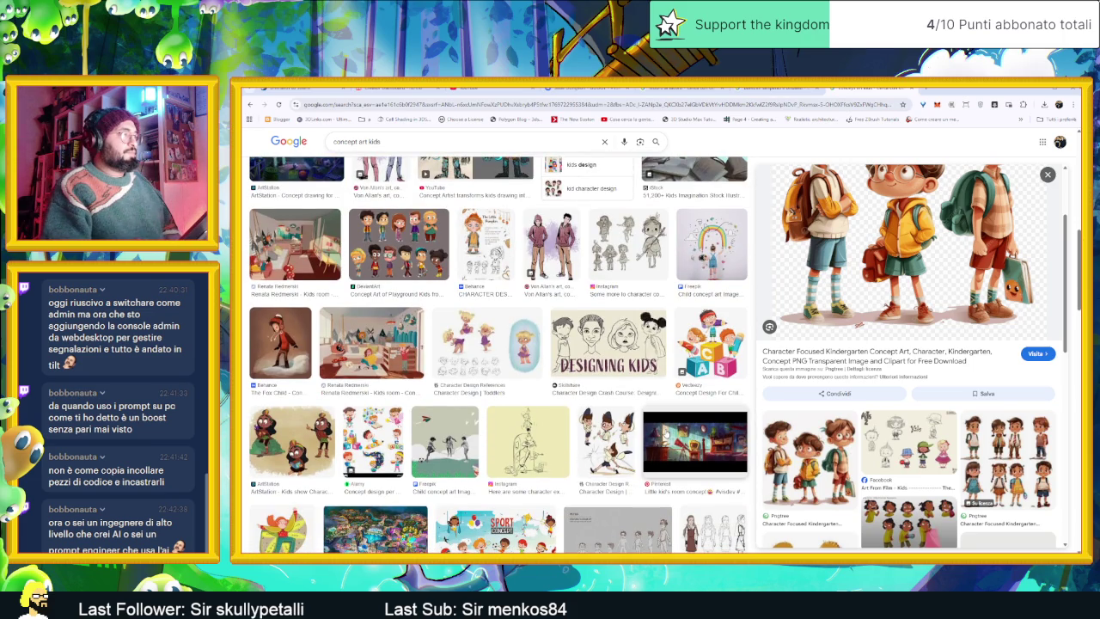
pyautogui.scroll(-3, 667, 435)
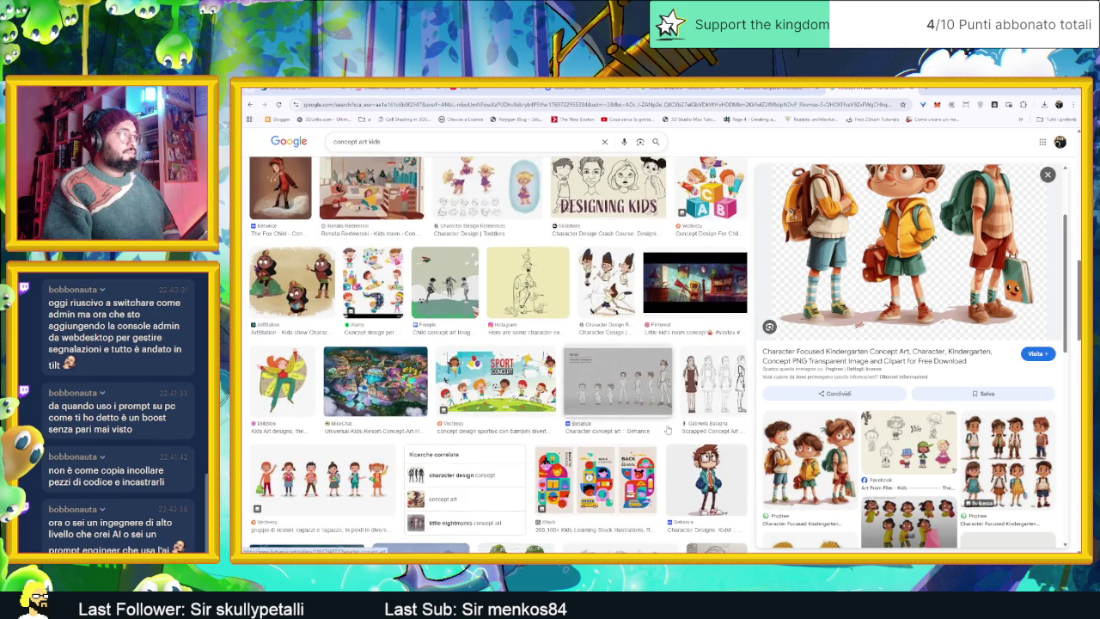
pyautogui.scroll(-1, 669, 428)
pyautogui.scroll(-2, 671, 428)
pyautogui.scroll(-1, 675, 427)
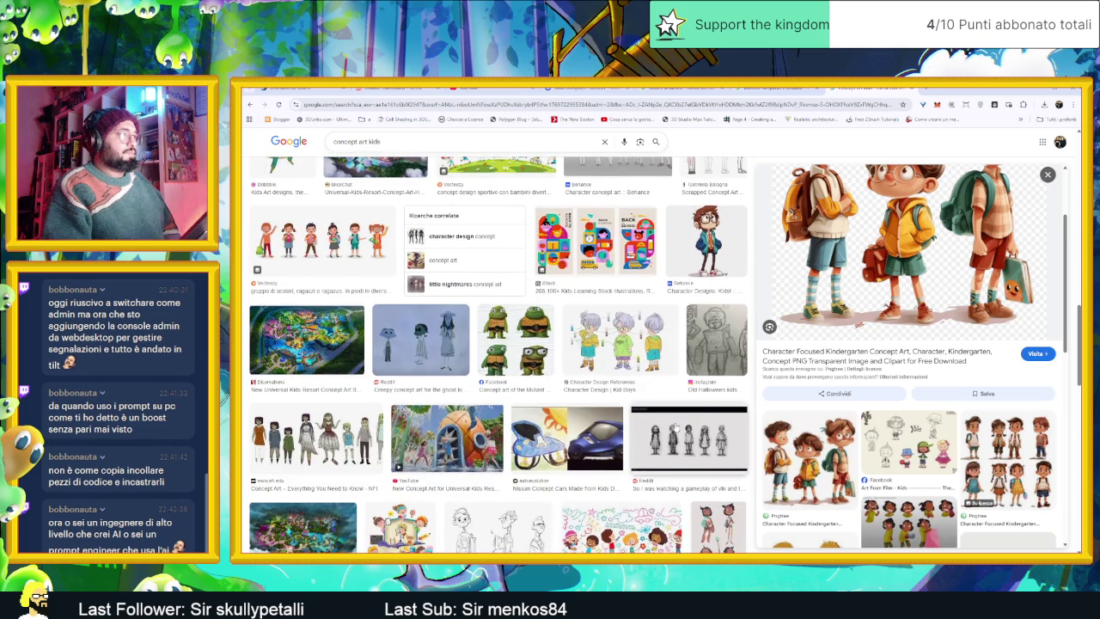
pyautogui.click(539, 342)
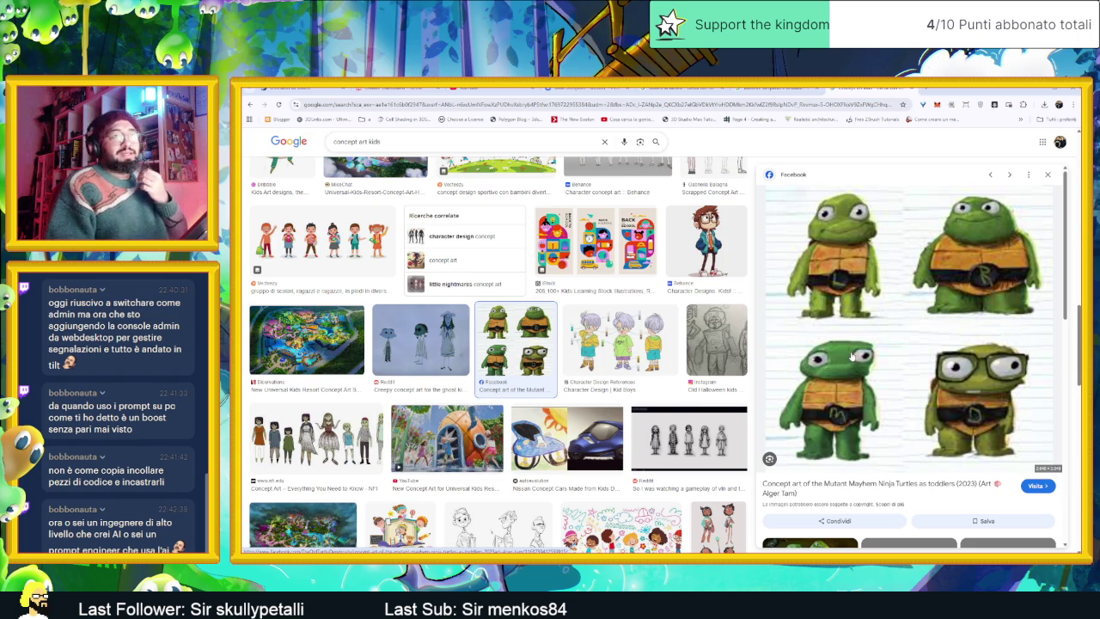
# Step: Browse further down the kids concept images, then minimize the browser
pyautogui.scroll(-1, 852, 356)
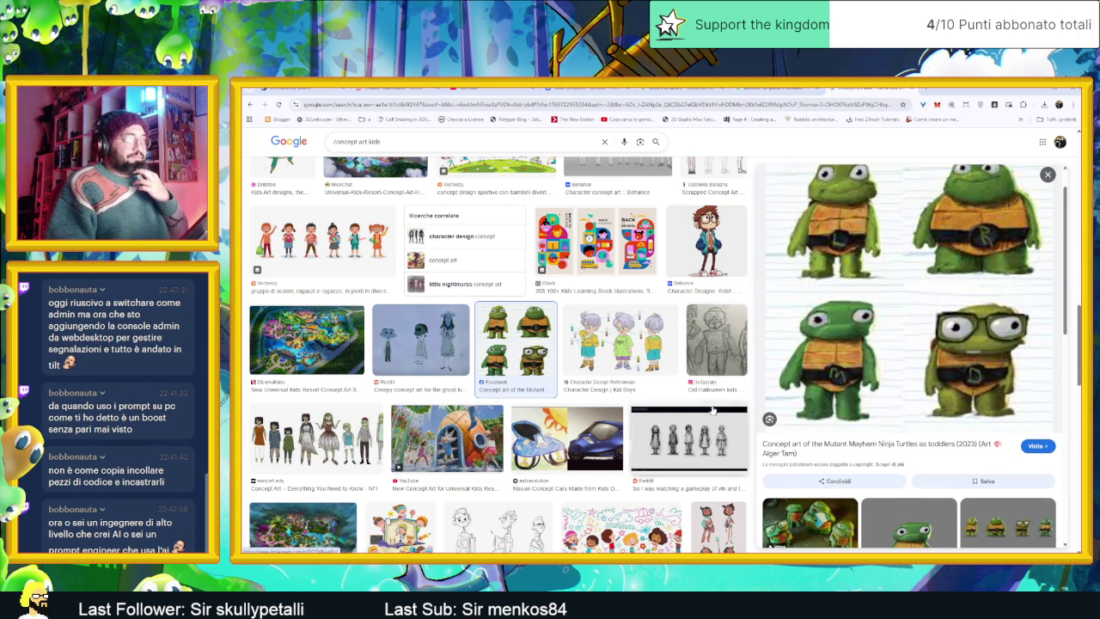
pyautogui.scroll(-3, 715, 409)
pyautogui.scroll(-1, 856, 447)
pyautogui.scroll(-2, 856, 449)
pyautogui.scroll(-2, 856, 449)
pyautogui.scroll(-1, 856, 448)
pyautogui.scroll(-1, 854, 449)
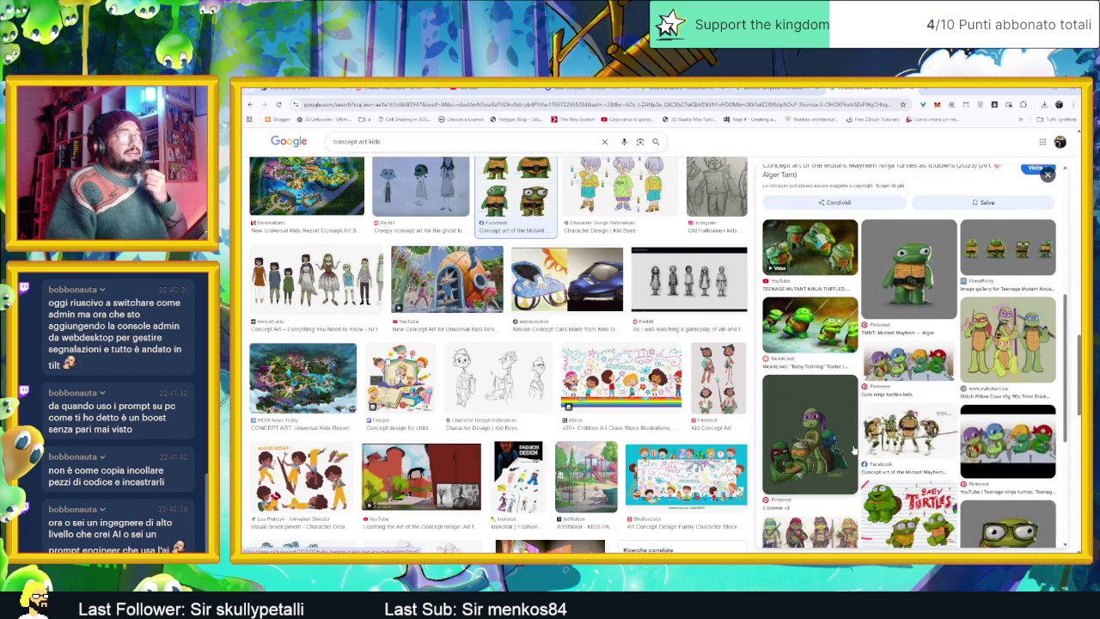
pyautogui.scroll(-2, 853, 450)
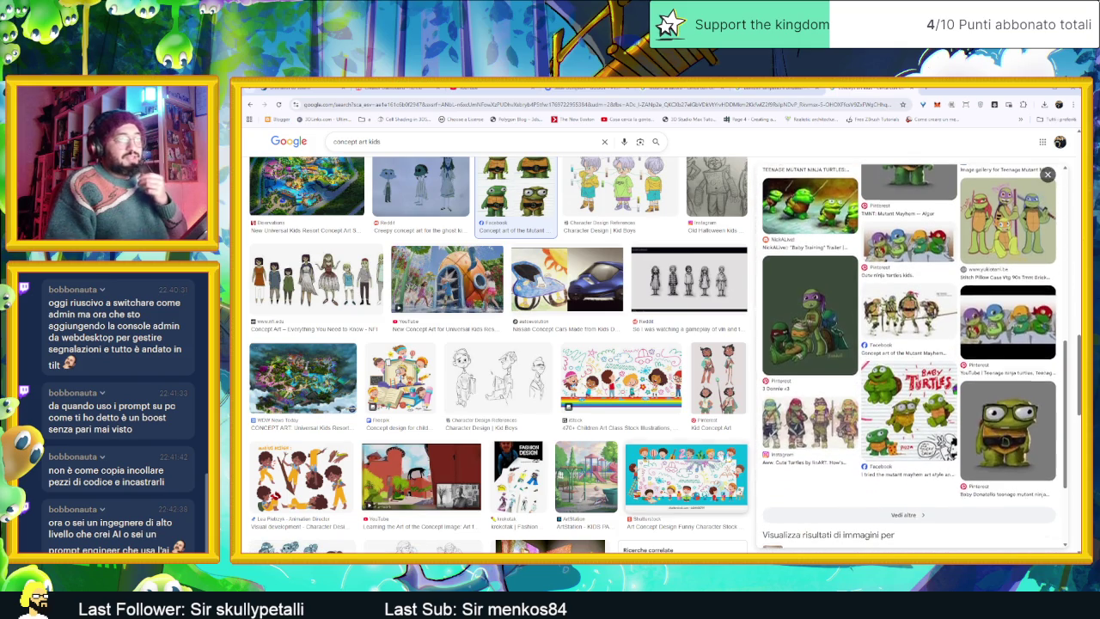
pyautogui.scroll(-3, 662, 447)
pyautogui.scroll(-2, 662, 447)
pyautogui.scroll(-1, 662, 447)
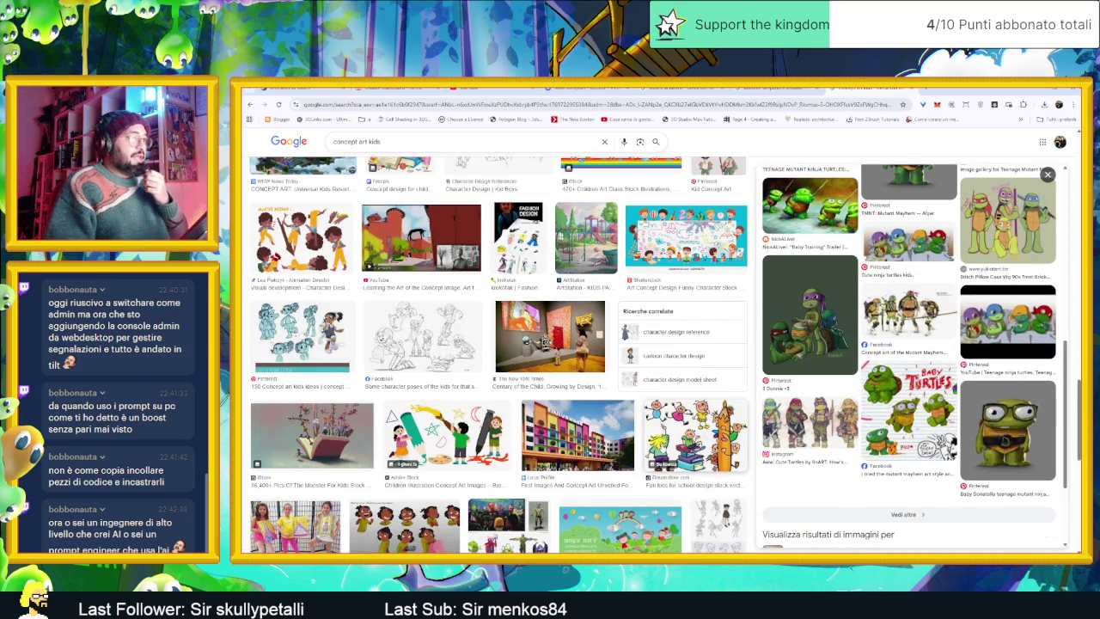
pyautogui.scroll(-2, 662, 447)
pyautogui.scroll(-2, 662, 448)
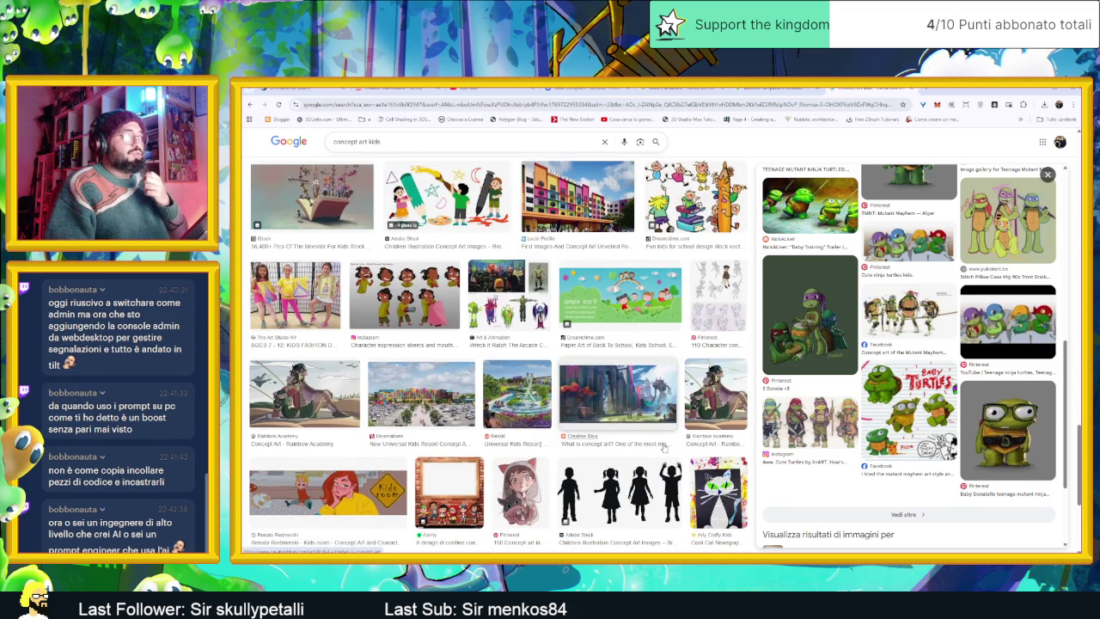
pyautogui.scroll(-1, 661, 446)
pyautogui.scroll(-1, 663, 447)
pyautogui.scroll(-1, 663, 447)
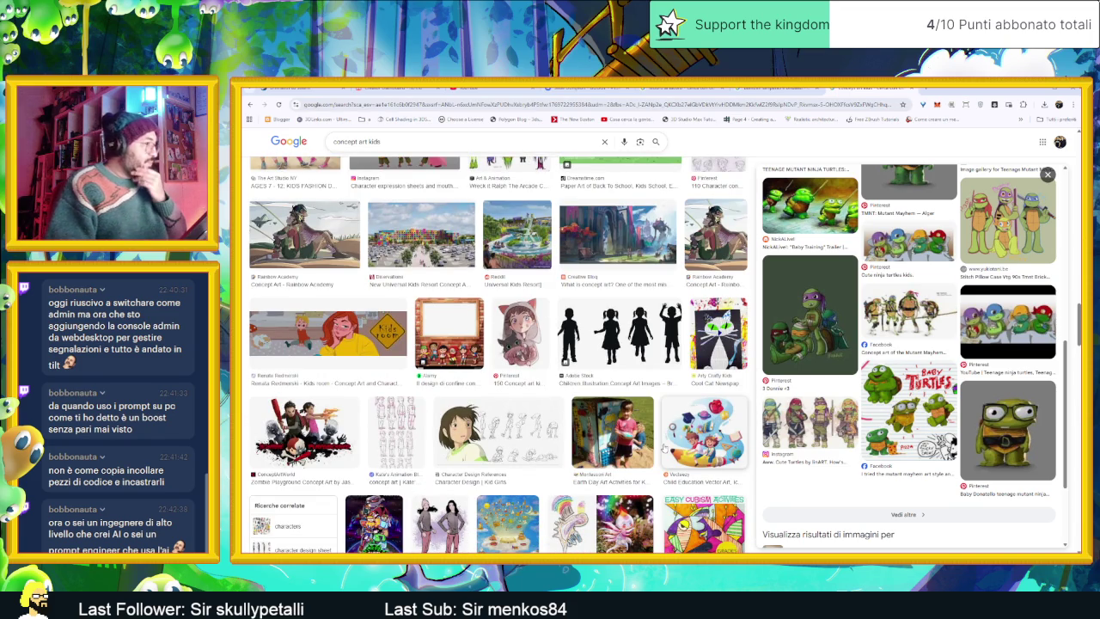
pyautogui.scroll(-2, 662, 448)
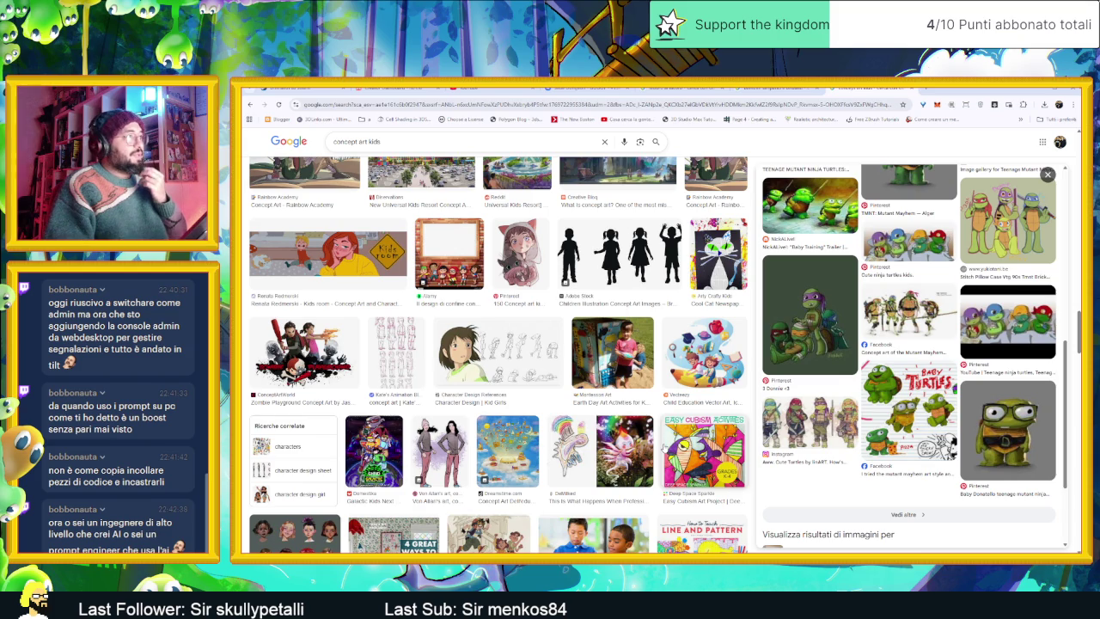
pyautogui.scroll(-3, 664, 447)
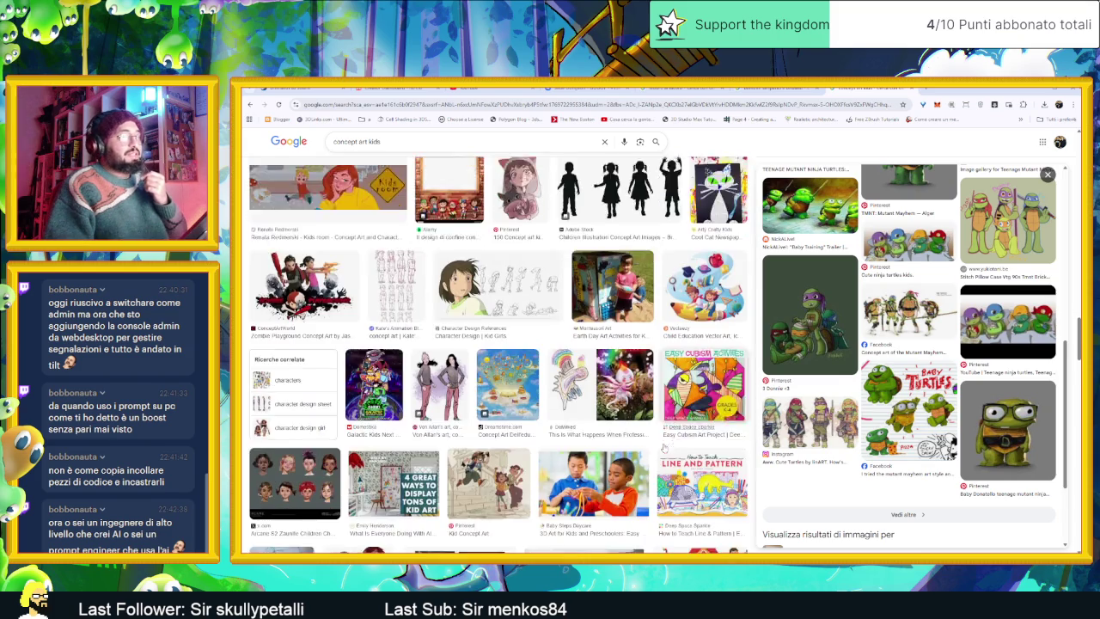
pyautogui.scroll(-2, 663, 448)
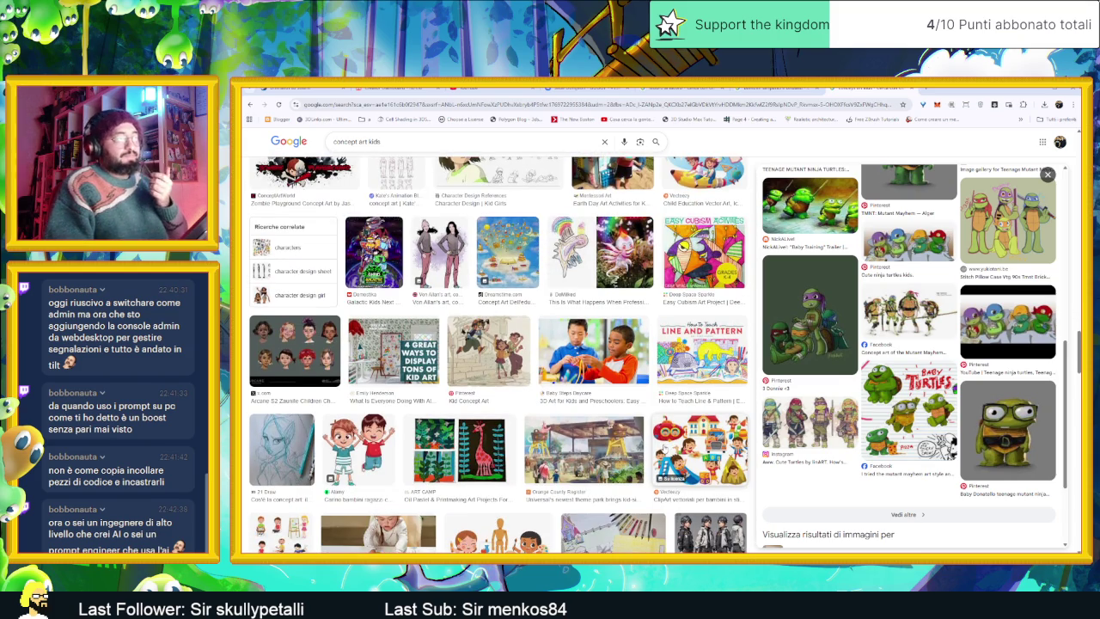
pyautogui.scroll(-2, 664, 447)
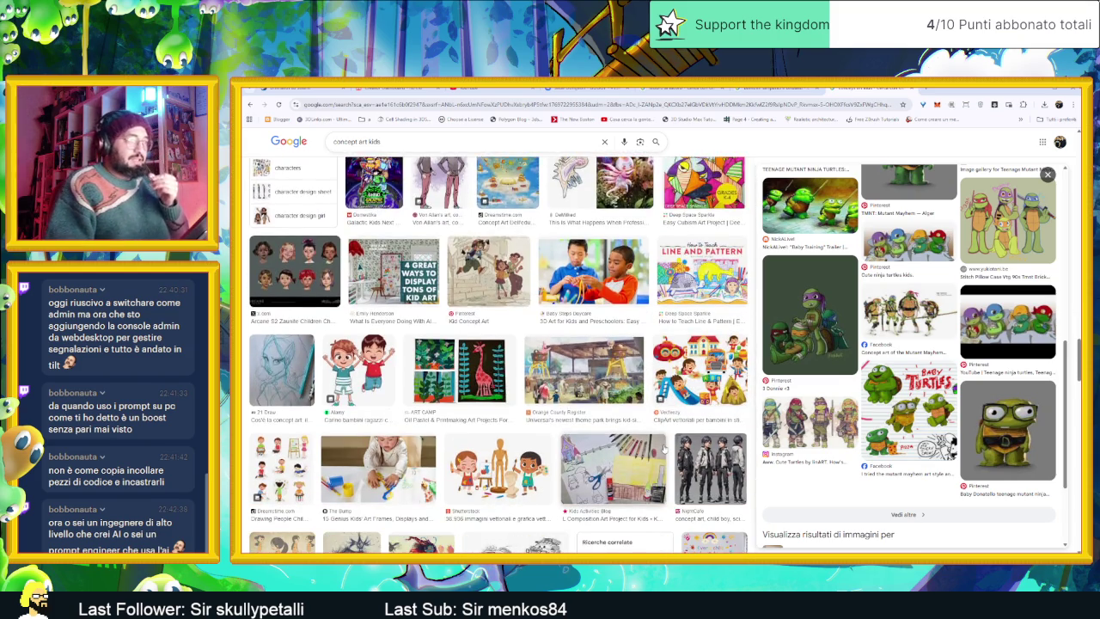
pyautogui.scroll(-2, 665, 447)
pyautogui.scroll(-3, 665, 447)
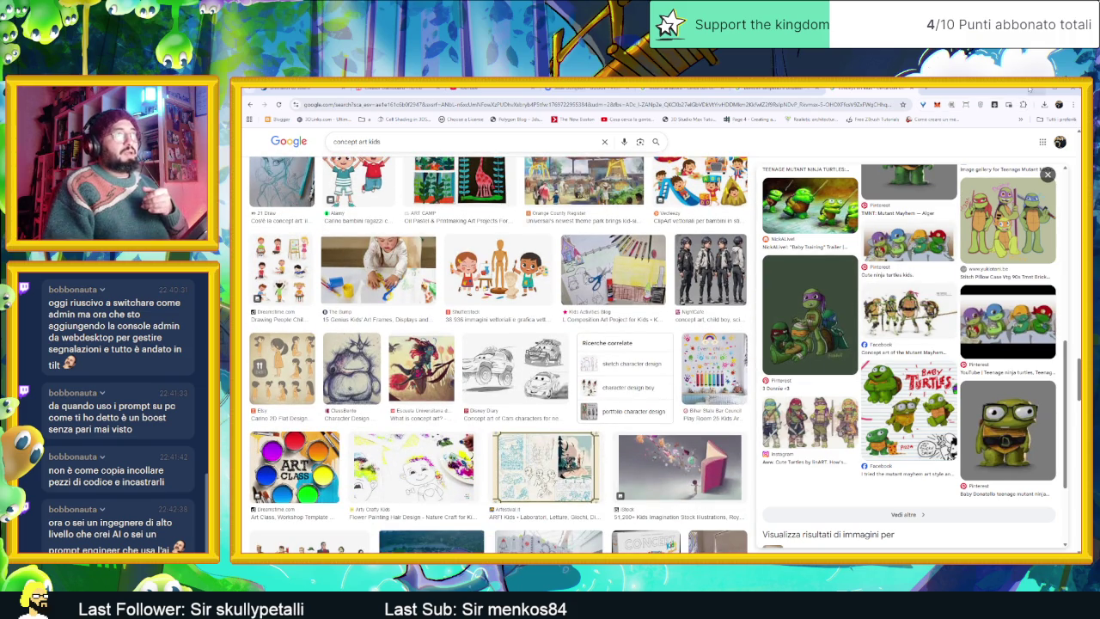
pyautogui.scroll(-4, 663, 477)
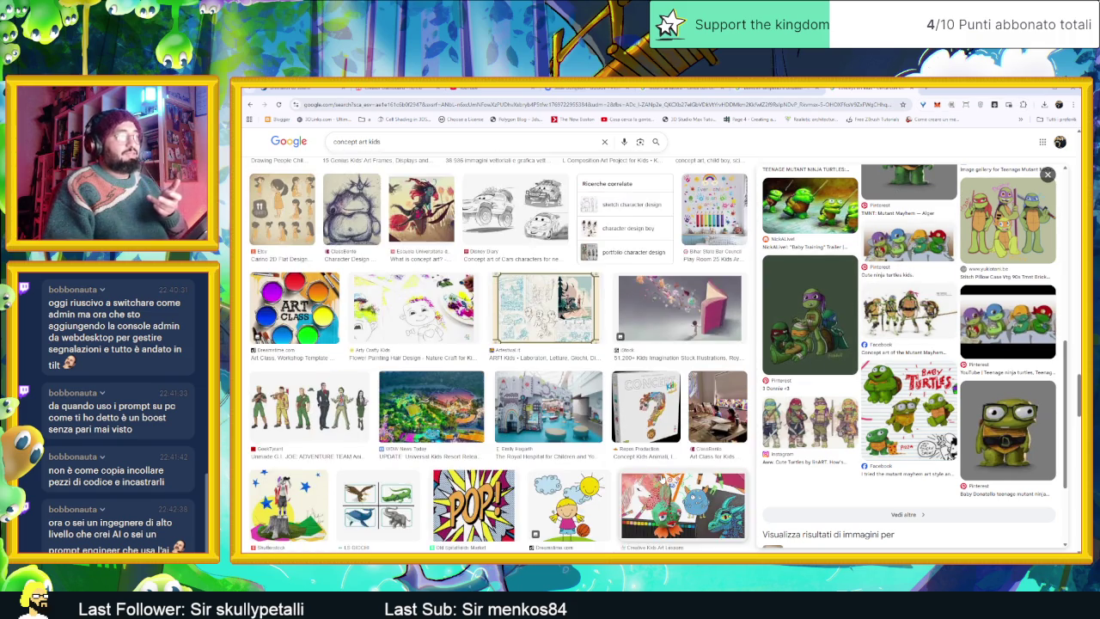
pyautogui.scroll(-3, 664, 479)
pyautogui.scroll(-2, 666, 478)
pyautogui.scroll(-1, 667, 479)
pyautogui.scroll(-1, 666, 481)
pyautogui.scroll(-1, 667, 479)
pyautogui.scroll(-1, 668, 477)
pyautogui.scroll(-2, 669, 475)
pyautogui.scroll(-3, 669, 471)
pyautogui.scroll(-1, 679, 438)
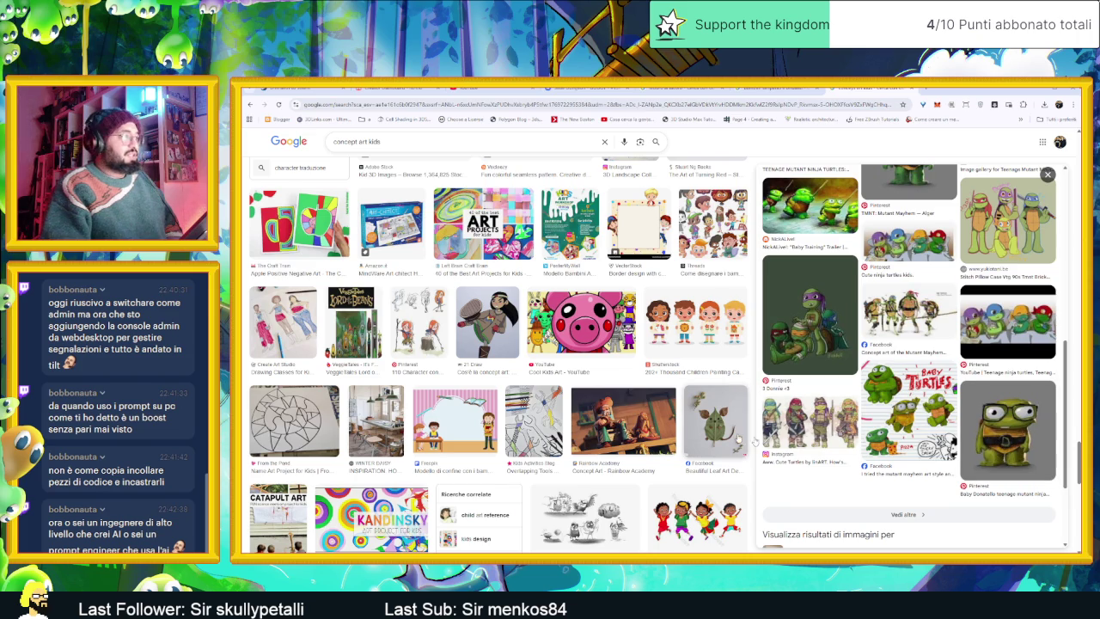
pyautogui.click(1037, 94)
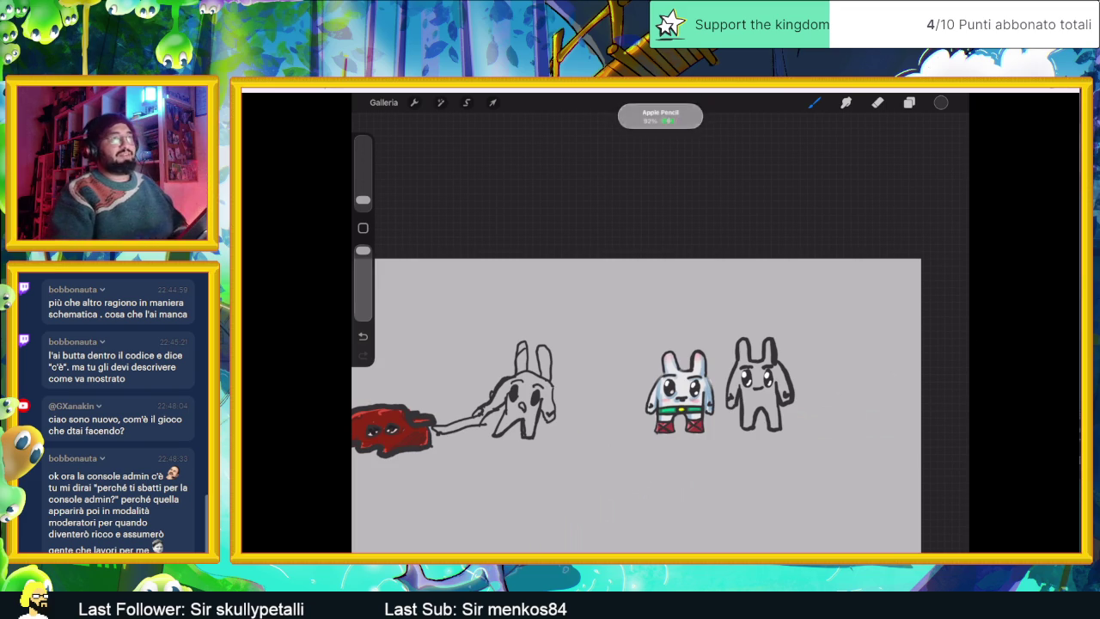
# Step: Close the mirrored Procreate drawing window, leaving the Windows desktop visible
pyautogui.click(1011, 105)
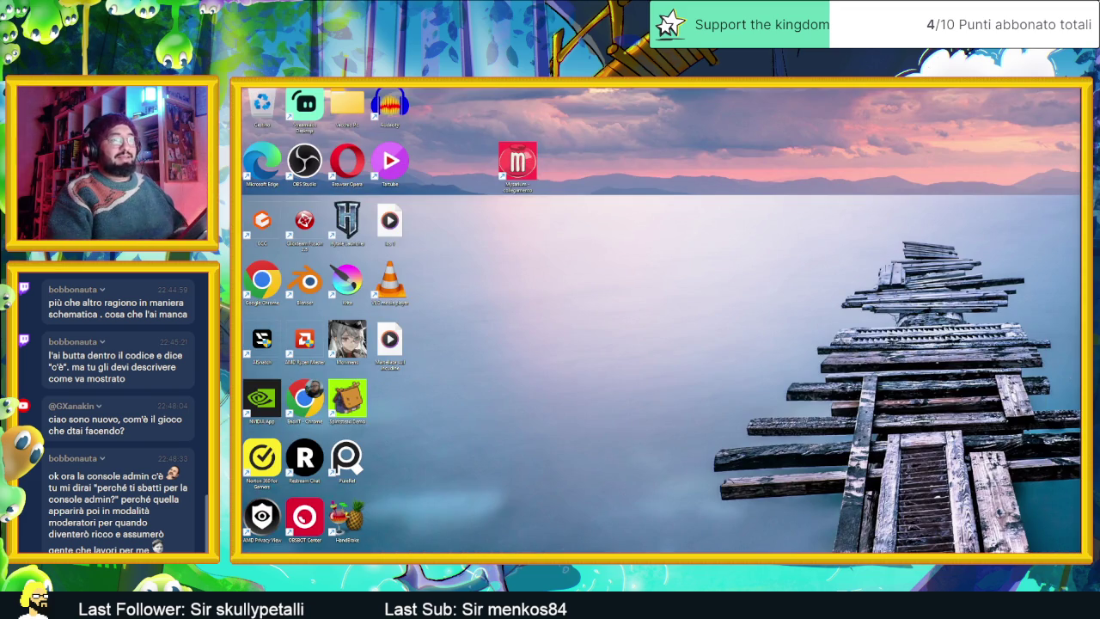
# Step: Bring Godot back, switch to the TestPuzzle scene and run the project
pyautogui.hotkey('alt', 'Tab')
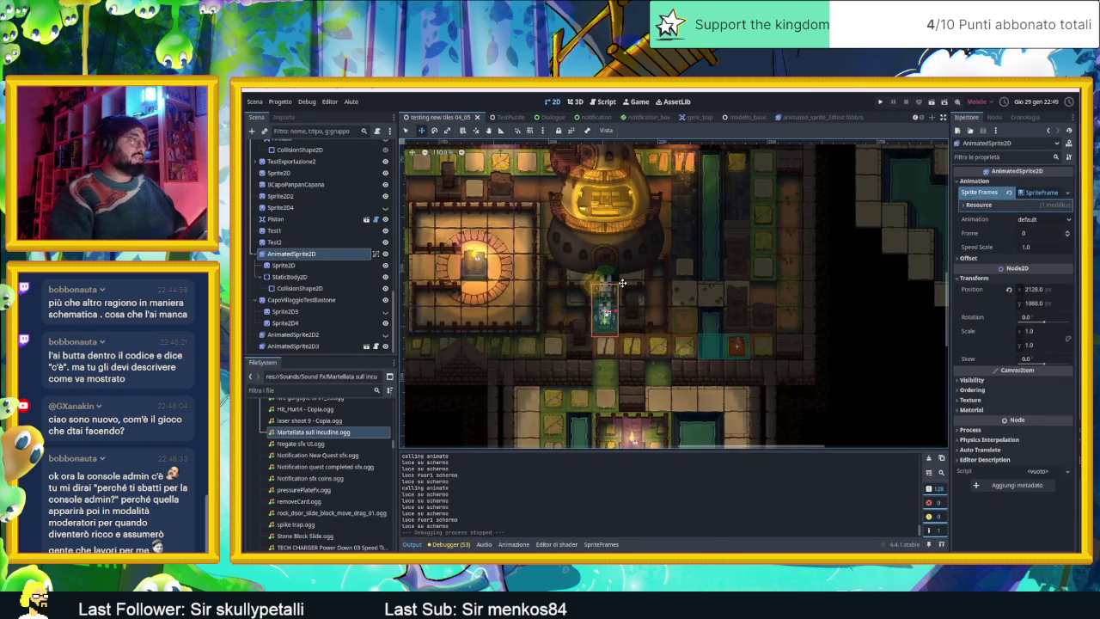
pyautogui.scroll(-3, 622, 283)
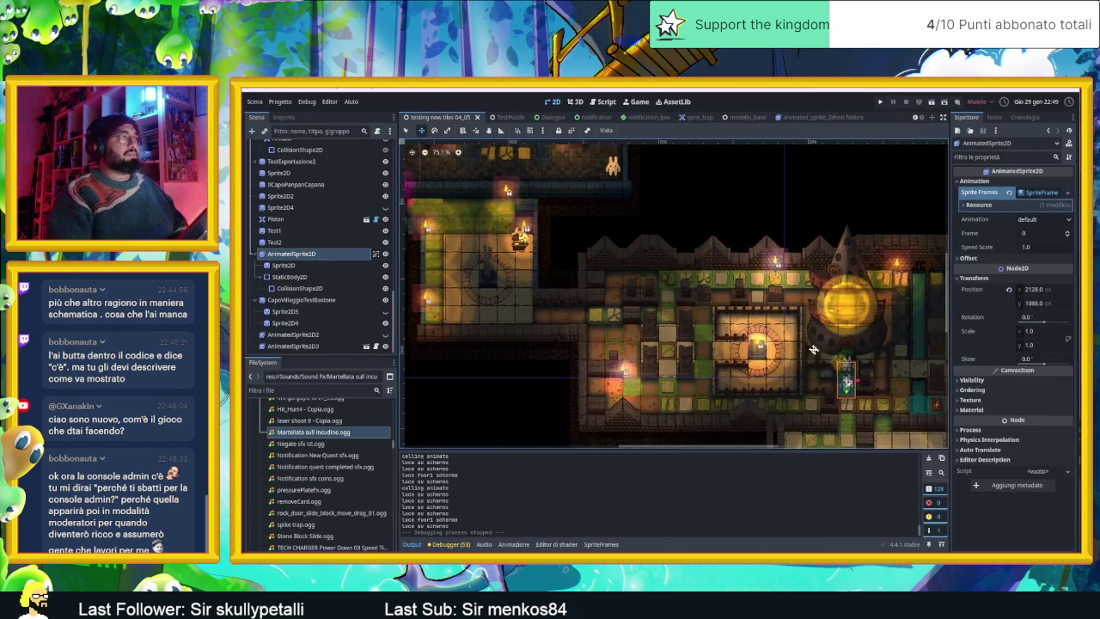
pyautogui.click(504, 118)
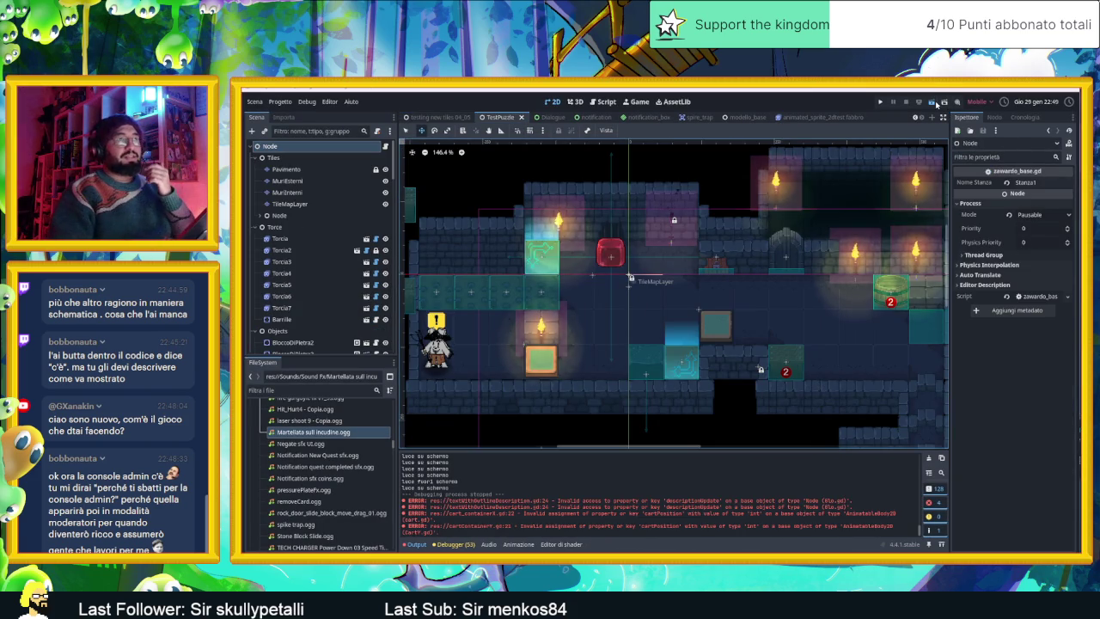
pyautogui.click(933, 101)
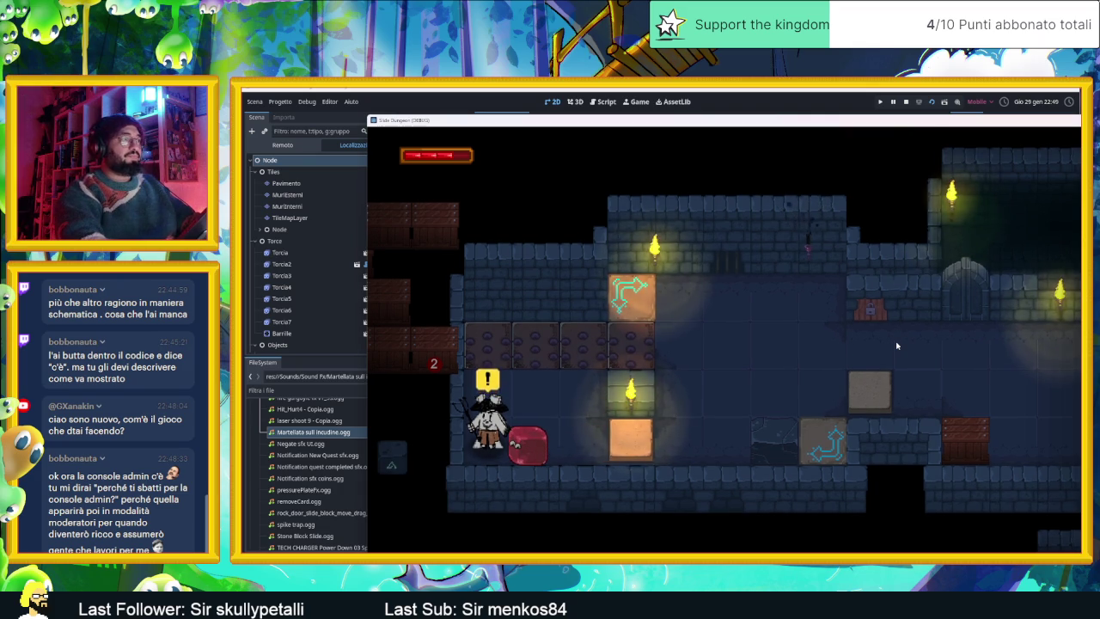
# Step: Push the red slime along the floor and advance through the game dialogue
pyautogui.press('space')
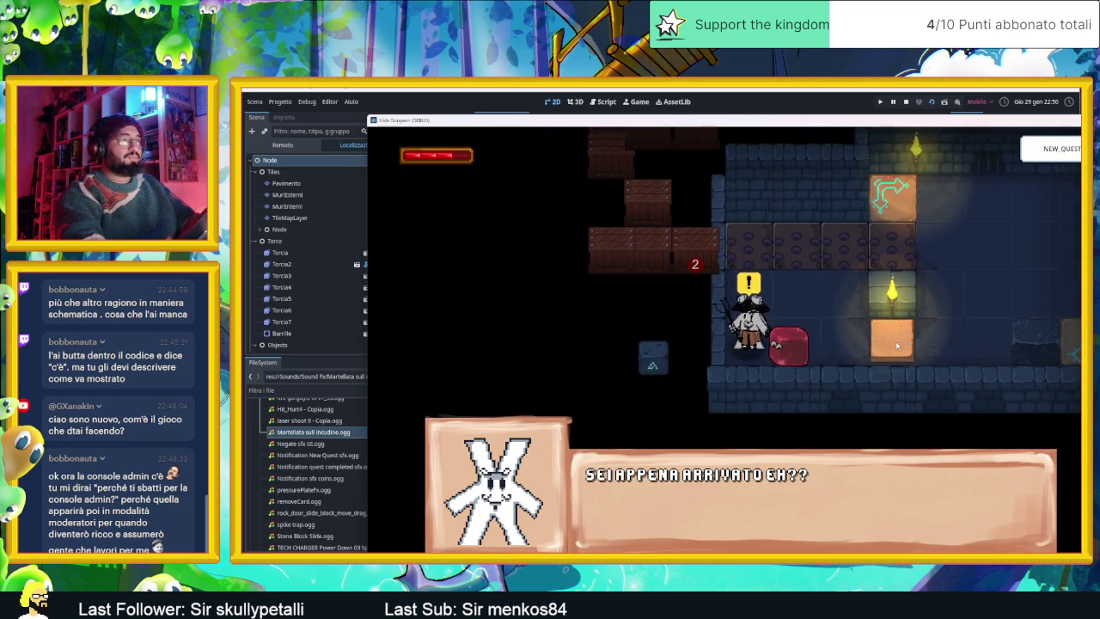
pyautogui.press('space')
pyautogui.press('space')
pyautogui.press('space')
pyautogui.press('space')
pyautogui.press('space')
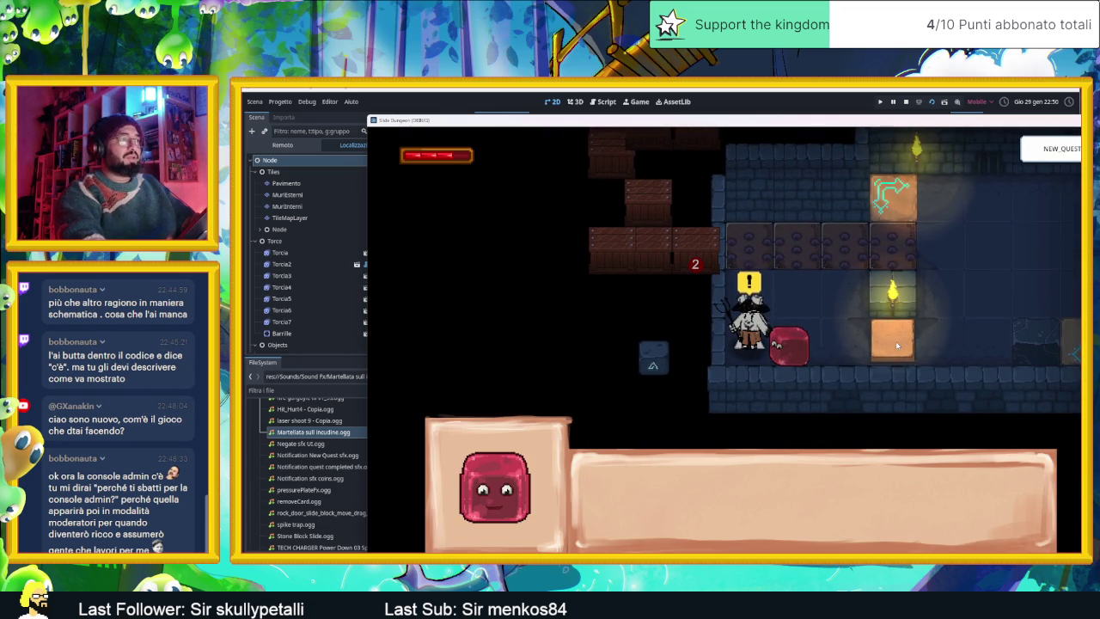
pyautogui.press('space')
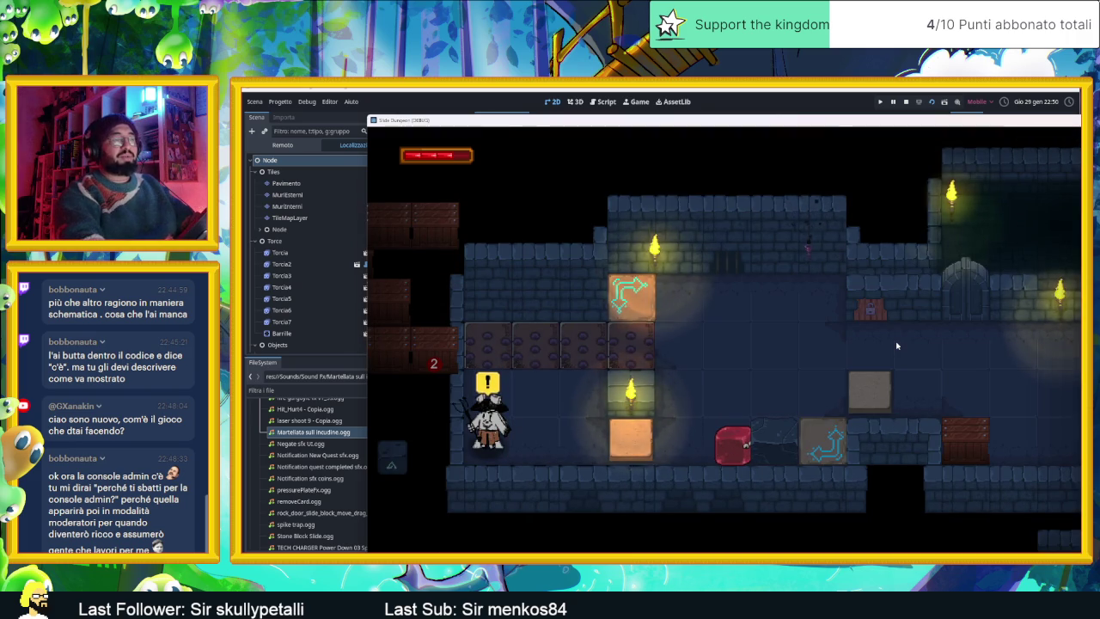
# Step: In the inventory, browse Bestiarium and Missioni, equip the Heart and Goat cards, and resume
pyautogui.press('i')
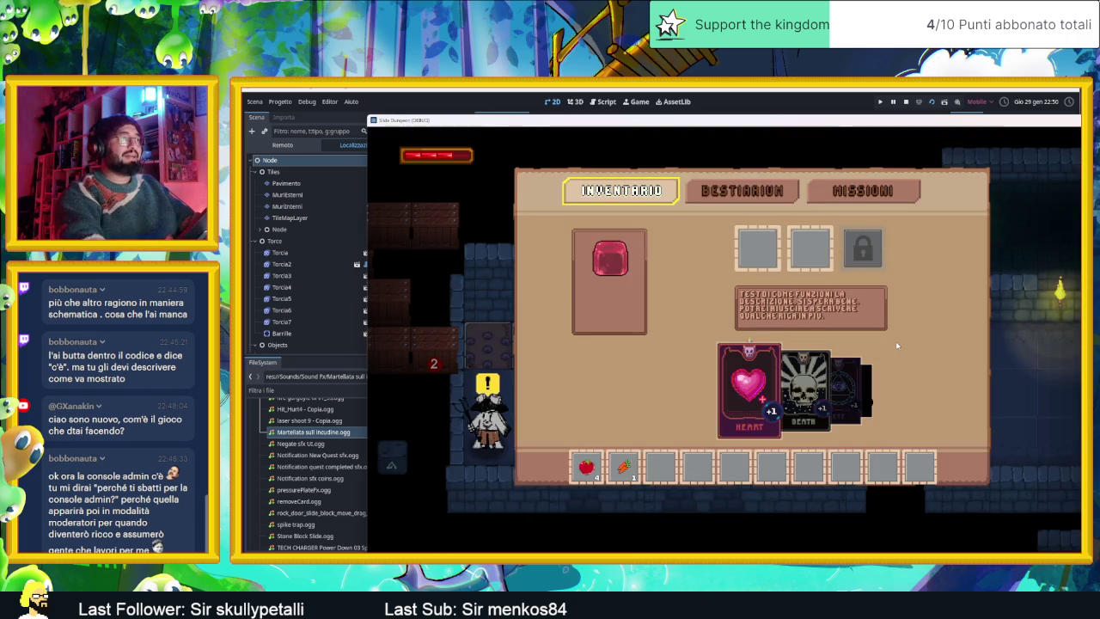
pyautogui.press('Right')
pyautogui.press('i')
pyautogui.press('i')
pyautogui.press('Right')
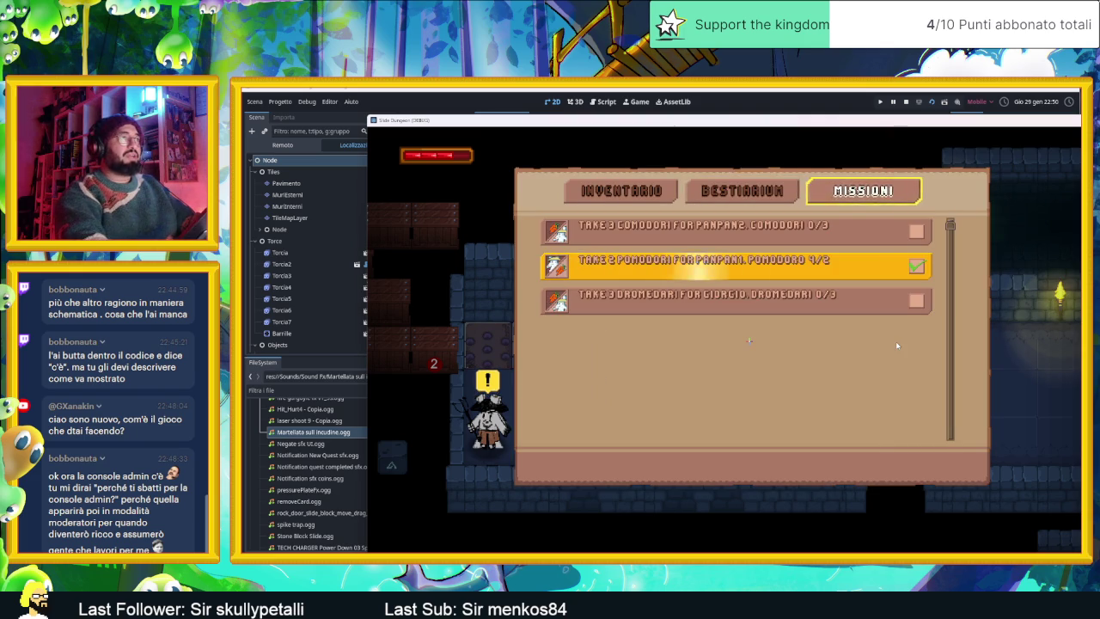
pyautogui.press('Left')
pyautogui.press('Left')
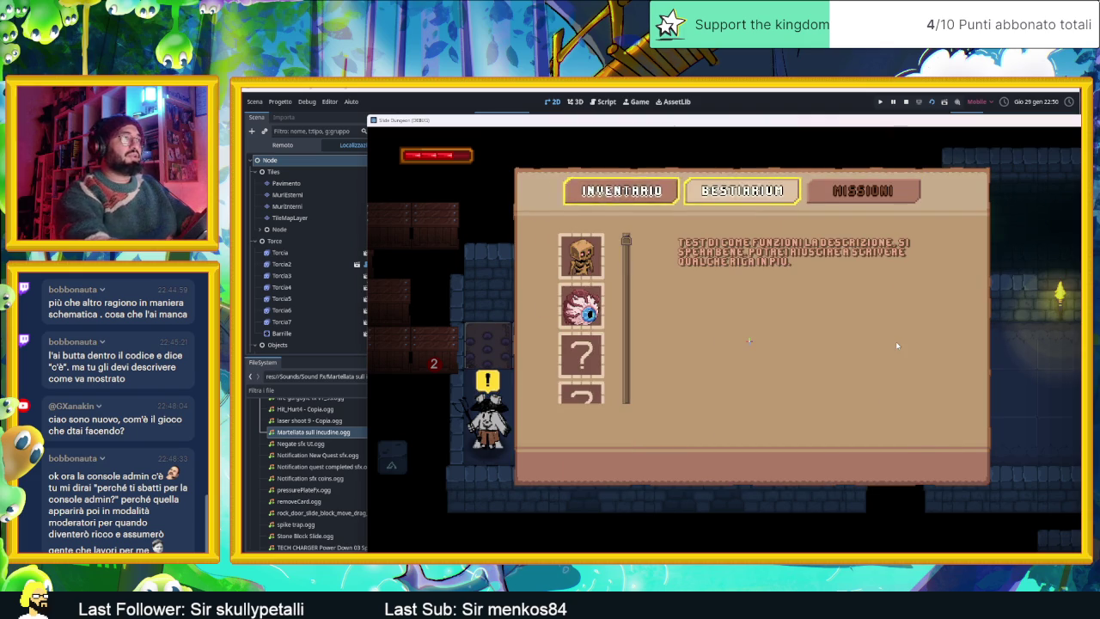
pyautogui.press('Return')
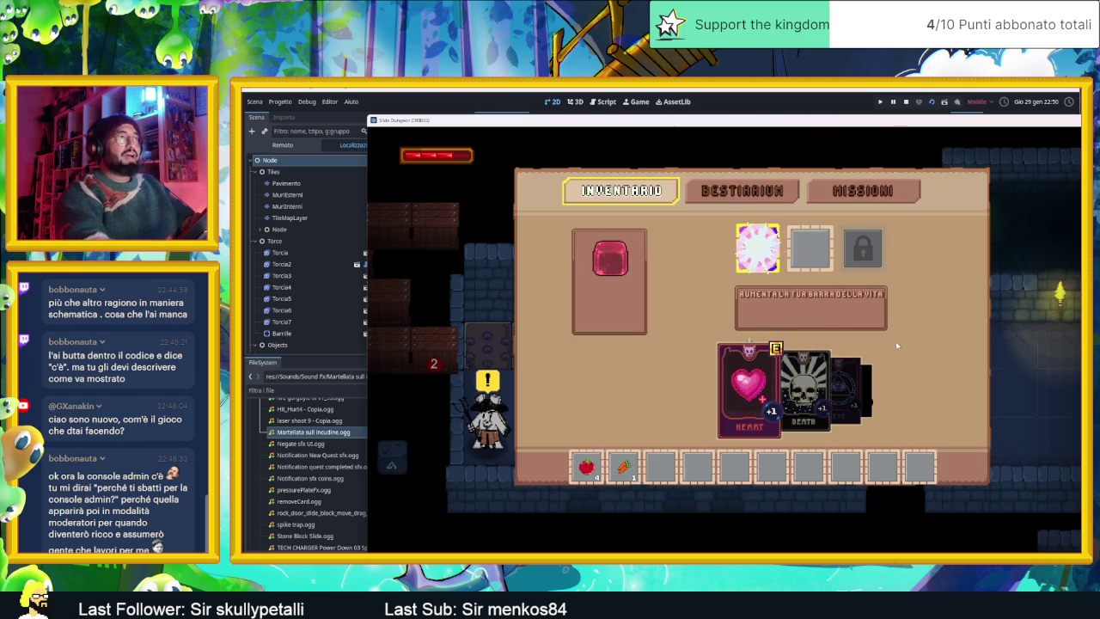
pyautogui.press('Left')
pyautogui.press('Left')
pyautogui.press('Left')
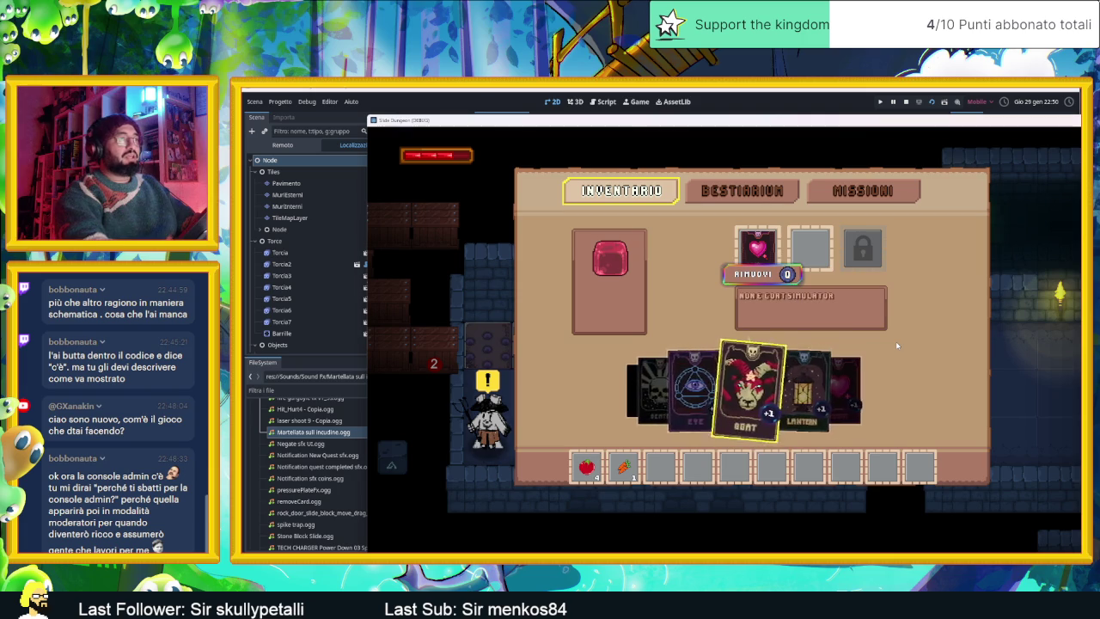
pyautogui.press('Return')
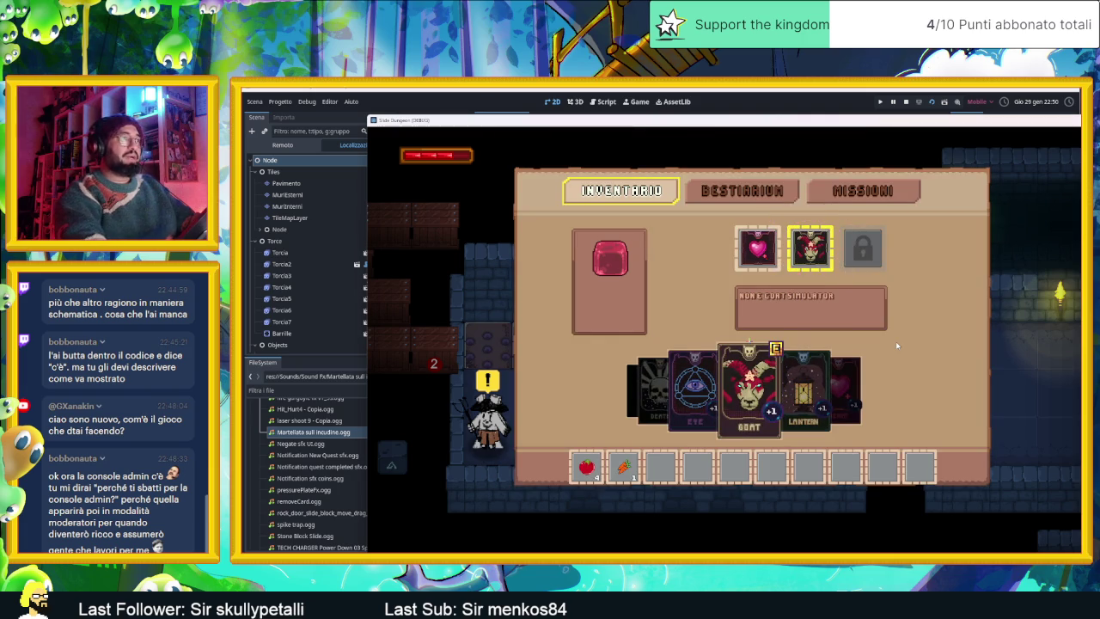
pyautogui.press('Escape')
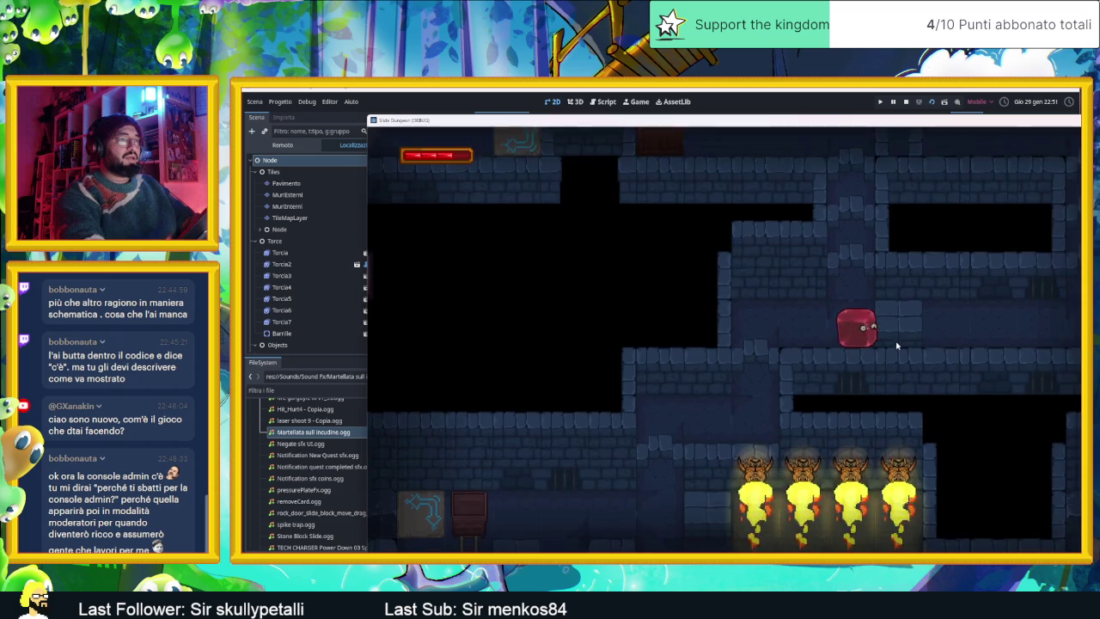
# Step: Slide the slime left and down above the spikes, then stop the game with F8
pyautogui.press('Left')
pyautogui.press('Down')
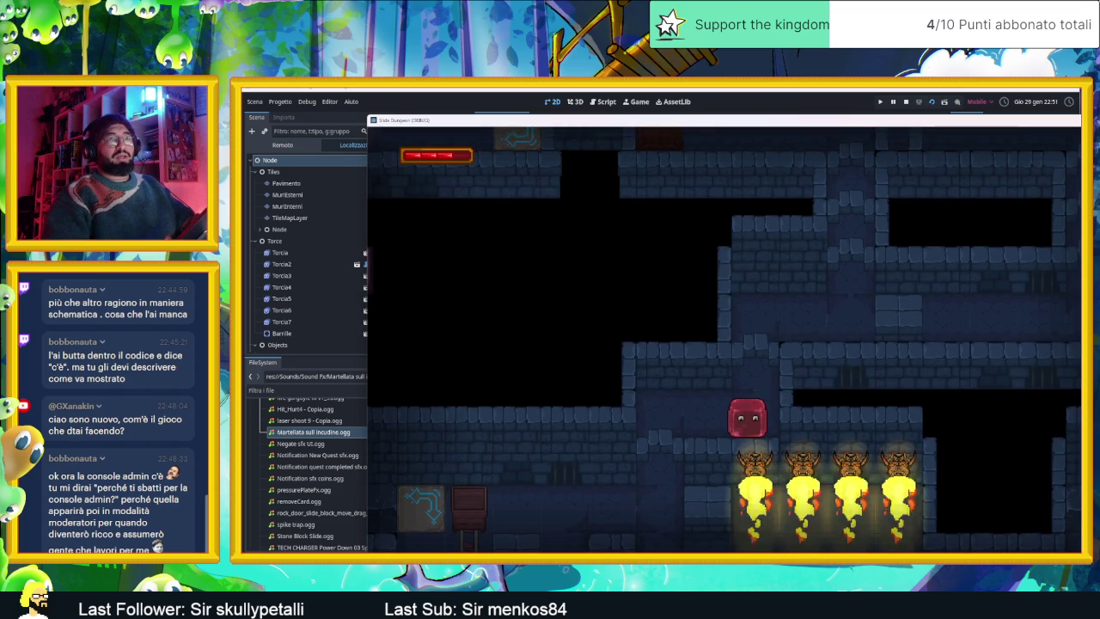
pyautogui.press('F8')
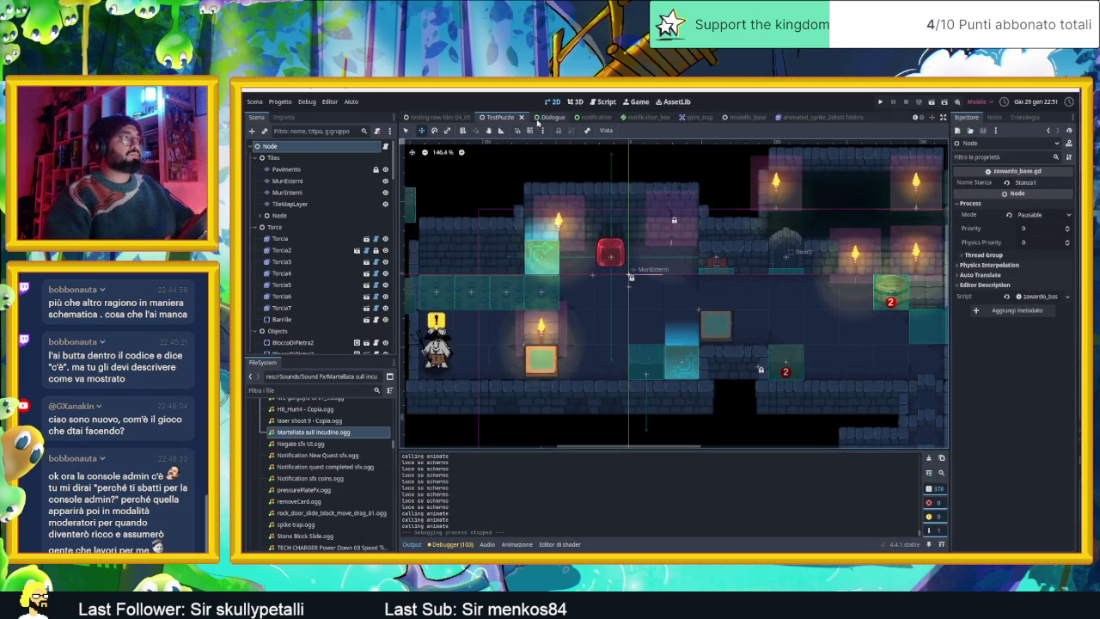
# Step: Open the 'testing new tiles 04_05' scene, look around the map, and run it with F6
pyautogui.click(439, 117)
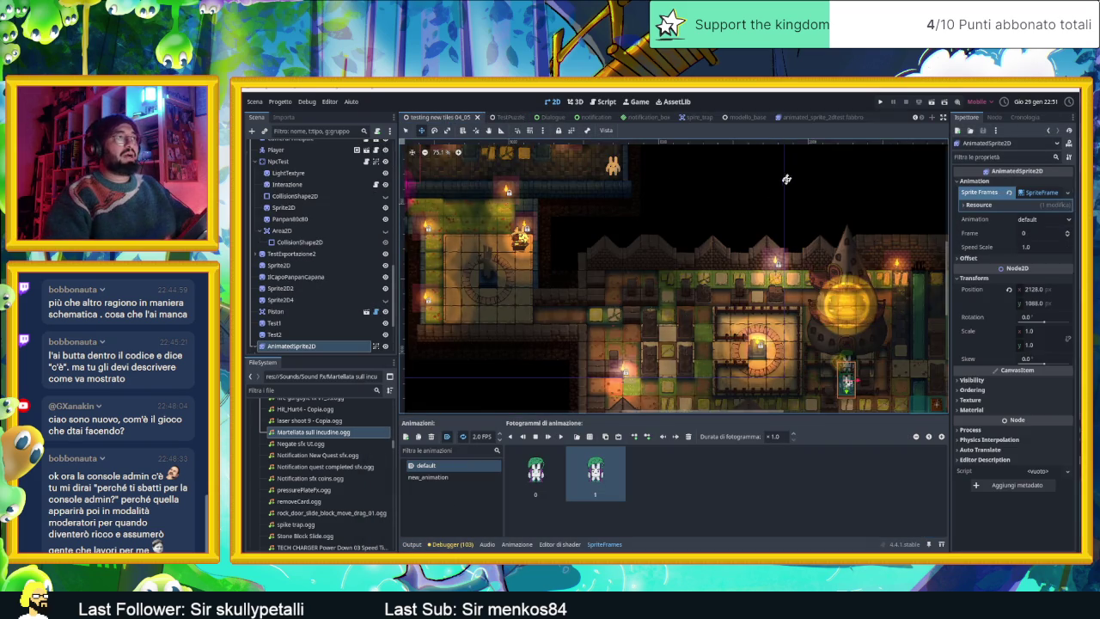
pyautogui.moveTo(809, 328); pyautogui.dragTo(774, 289)
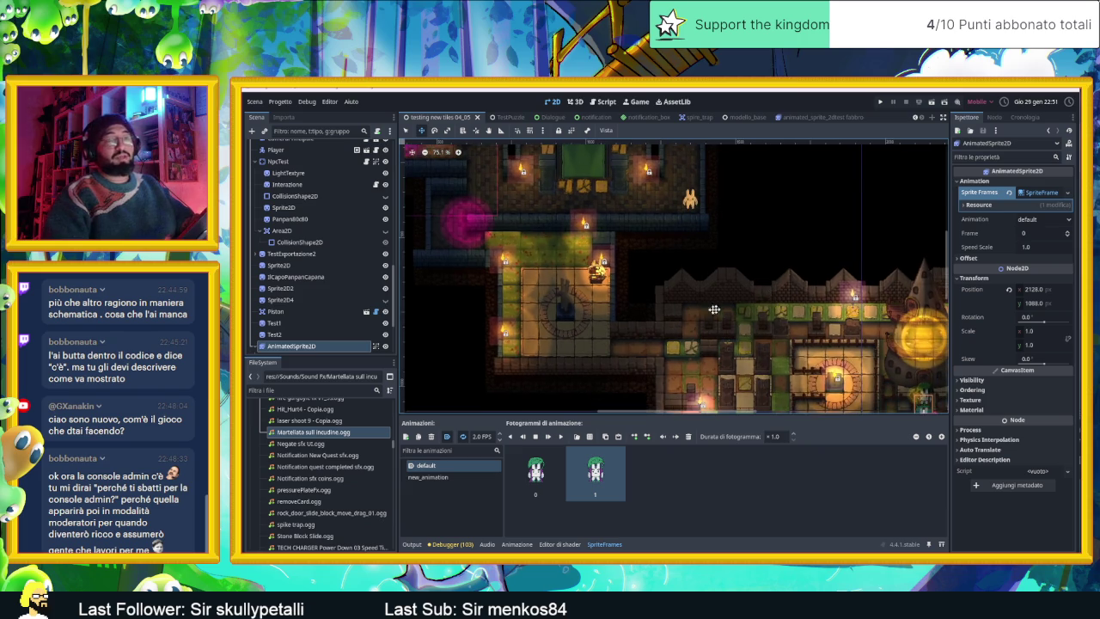
pyautogui.scroll(3, 602, 326)
pyautogui.scroll(2, 612, 296)
pyautogui.scroll(2, 623, 270)
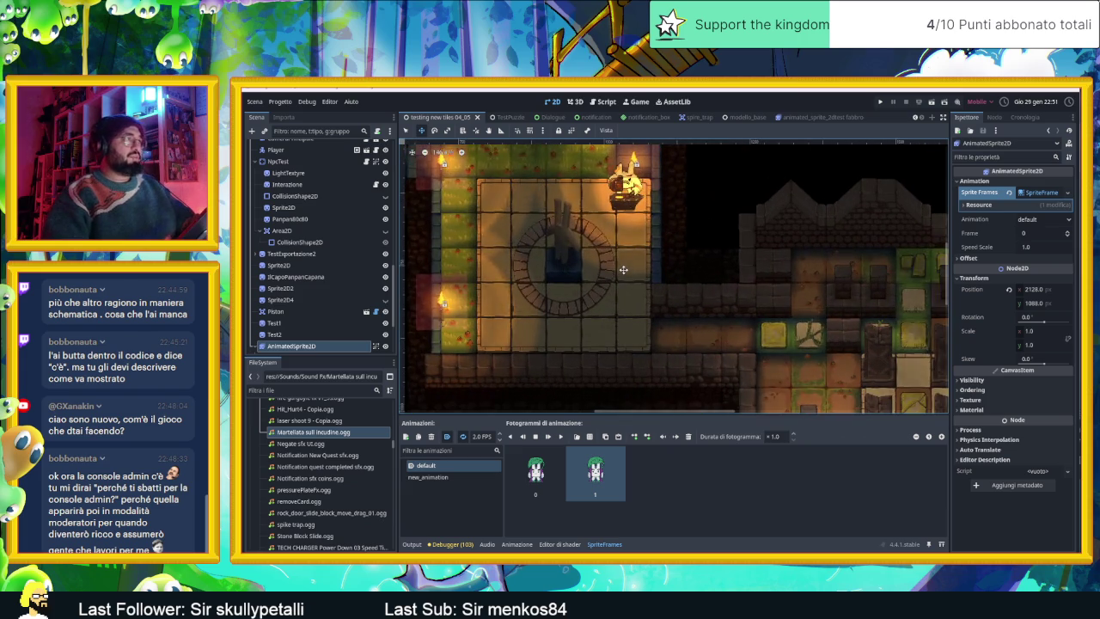
pyautogui.scroll(-2, 624, 270)
pyautogui.scroll(-3, 683, 282)
pyautogui.scroll(2, 658, 233)
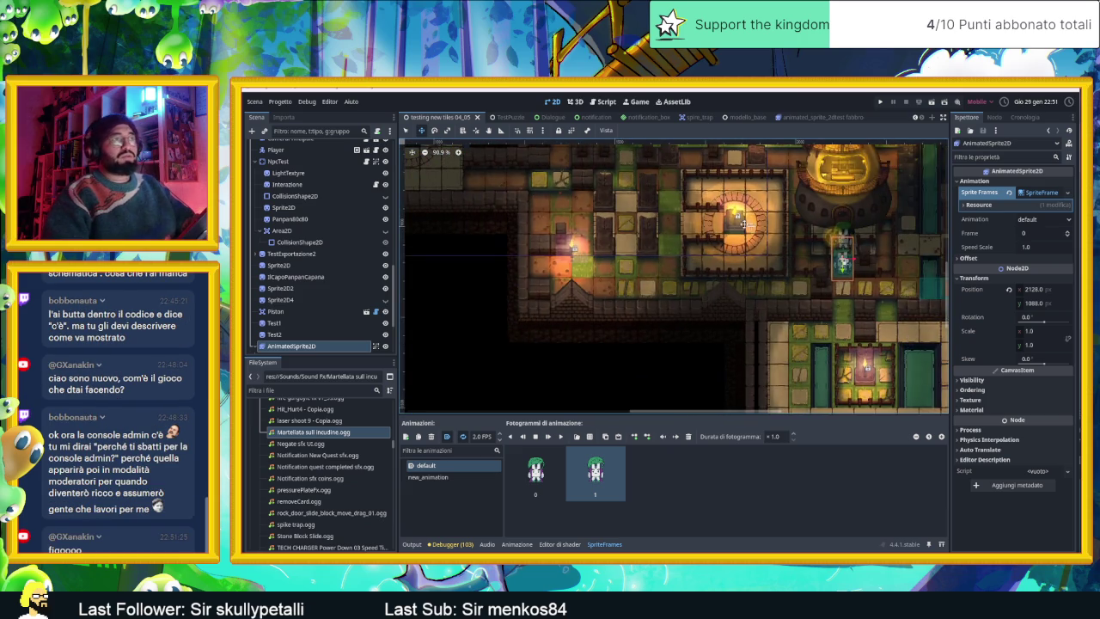
pyautogui.moveTo(735, 219); pyautogui.dragTo(695, 287)
pyautogui.click(933, 102)
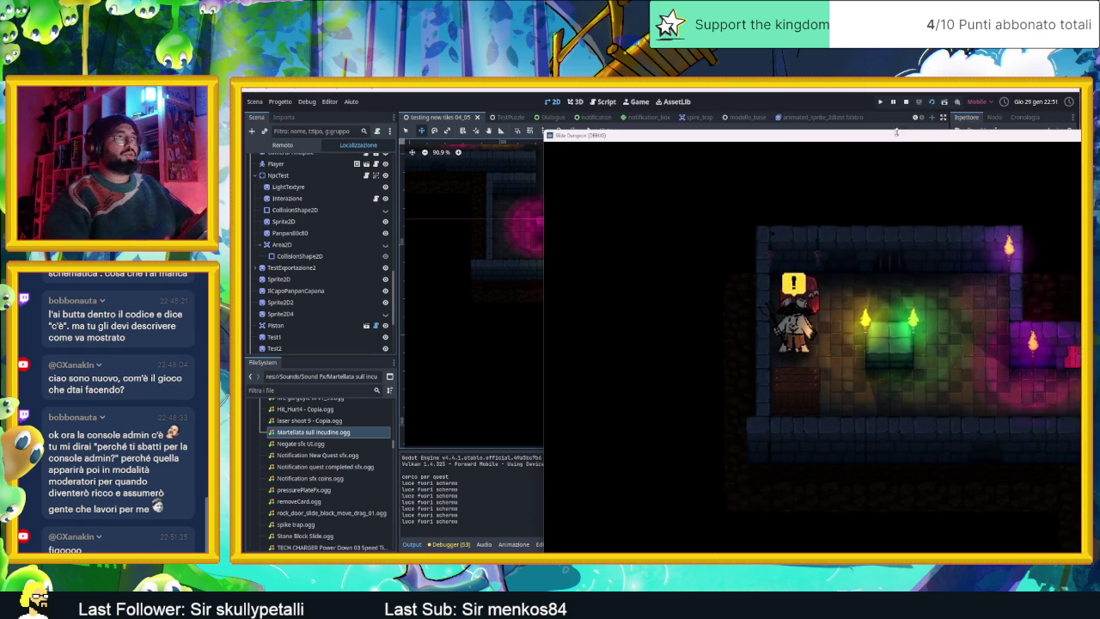
pyautogui.moveTo(900, 136); pyautogui.dragTo(623, 109)
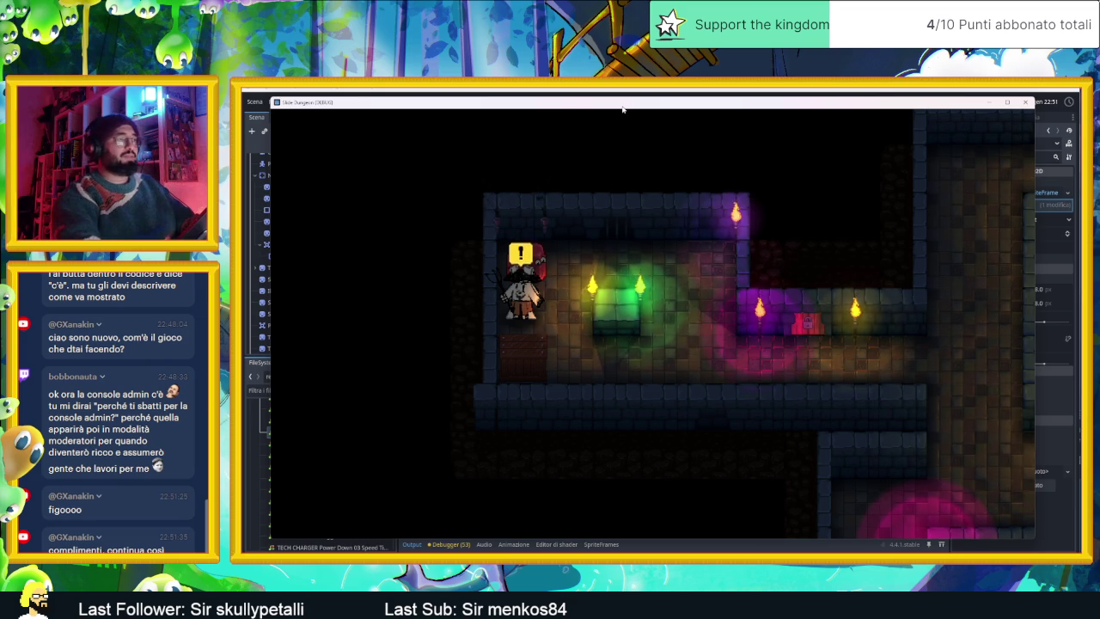
# Step: Slide the slime down, right, down, left and into the room below, then close the game
pyautogui.press('Down')
pyautogui.press('Right')
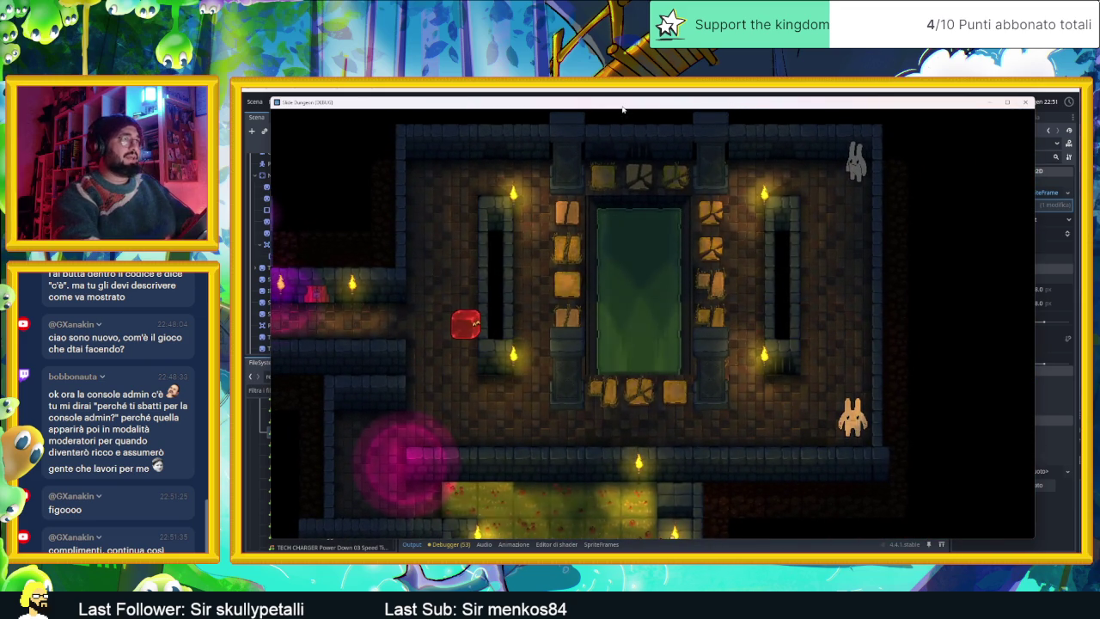
pyautogui.press('Down')
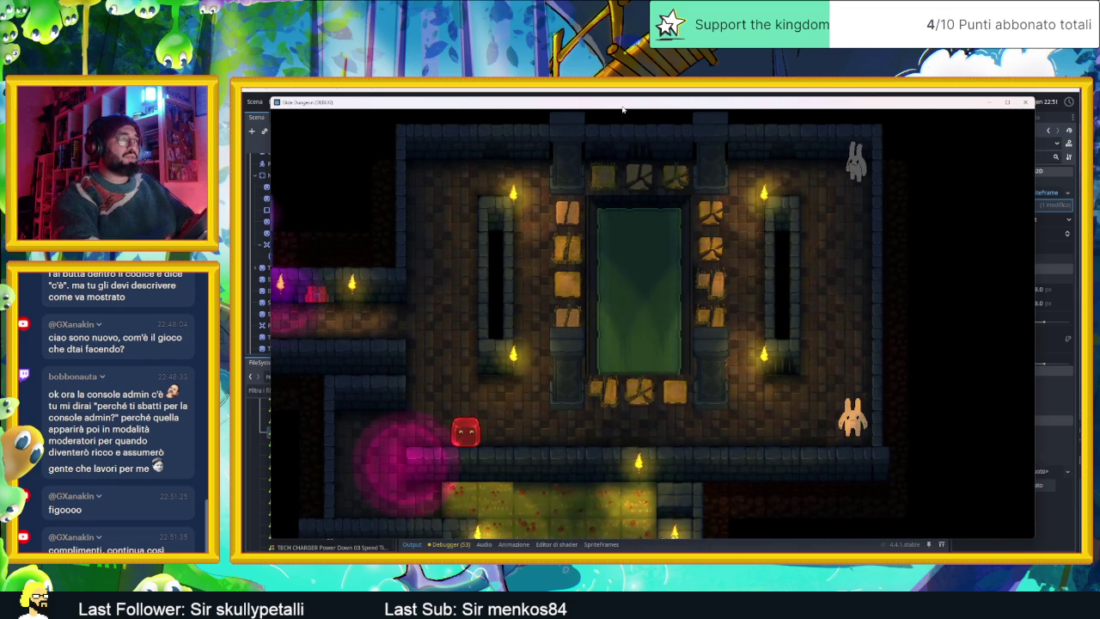
pyautogui.press('Left')
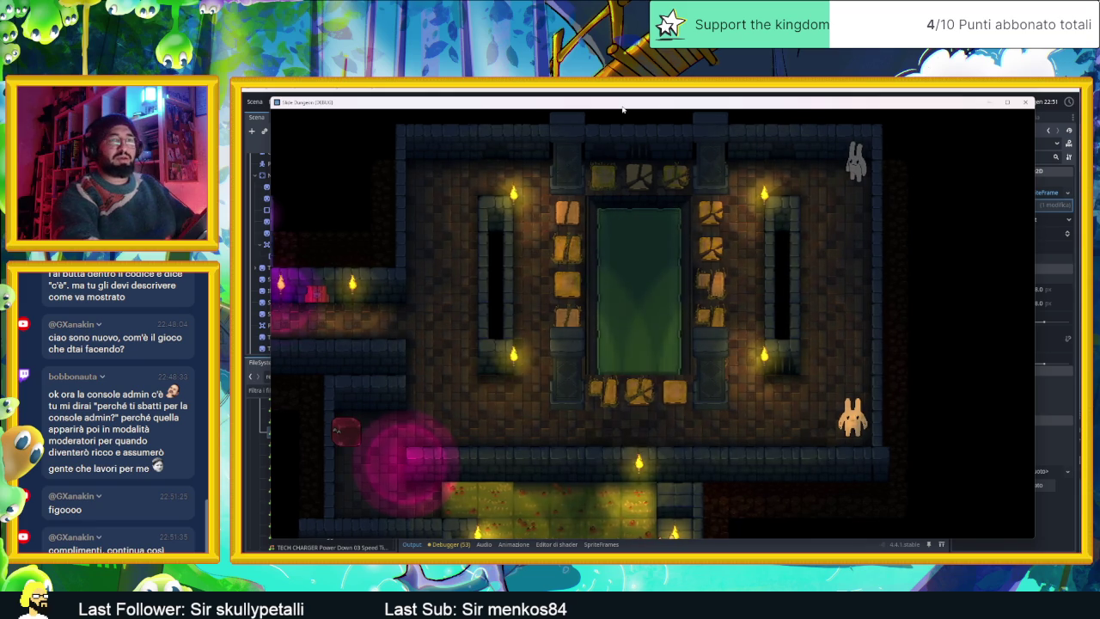
pyautogui.press('Down')
pyautogui.press('Right')
pyautogui.press('Down')
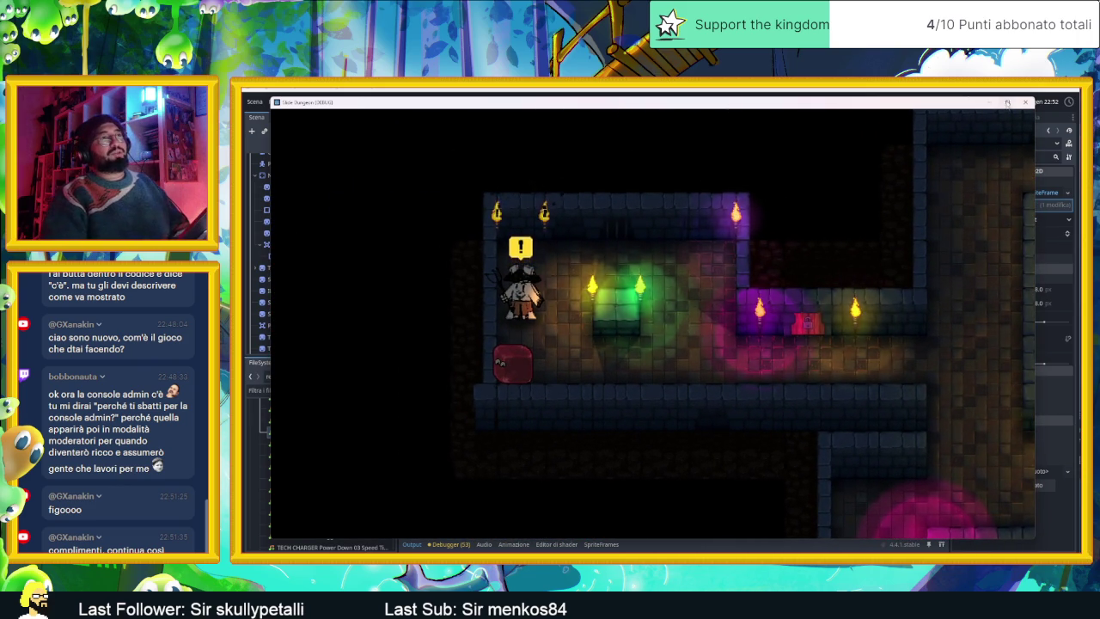
pyautogui.click(1025, 102)
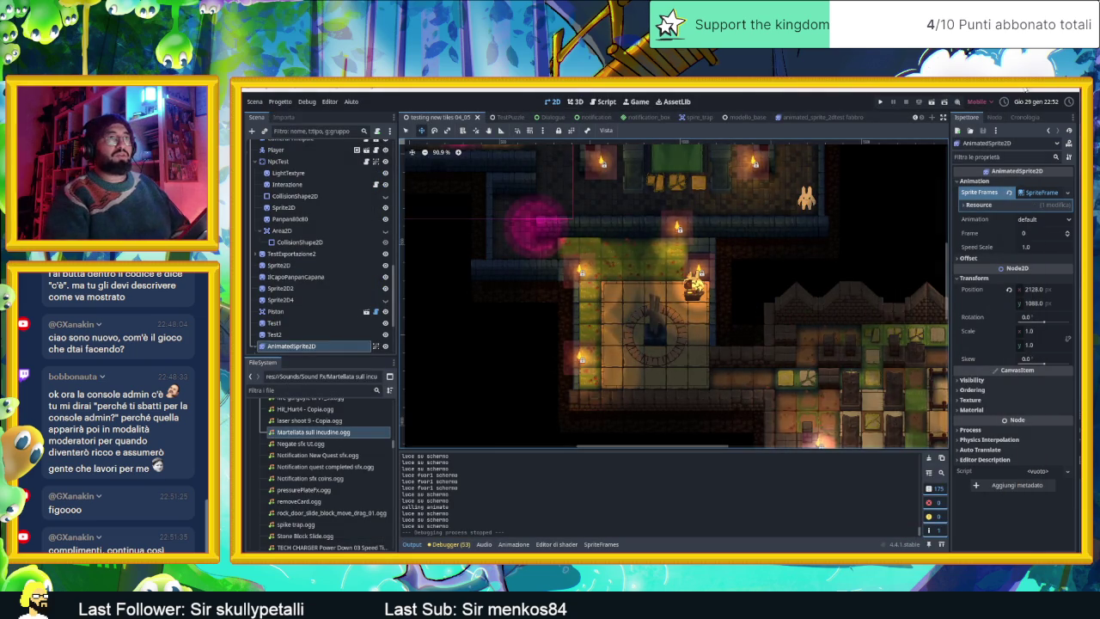
# Step: Show the desktop with Win+D and open the iPad mirror showing the bunny canvas
pyautogui.press('super+d')
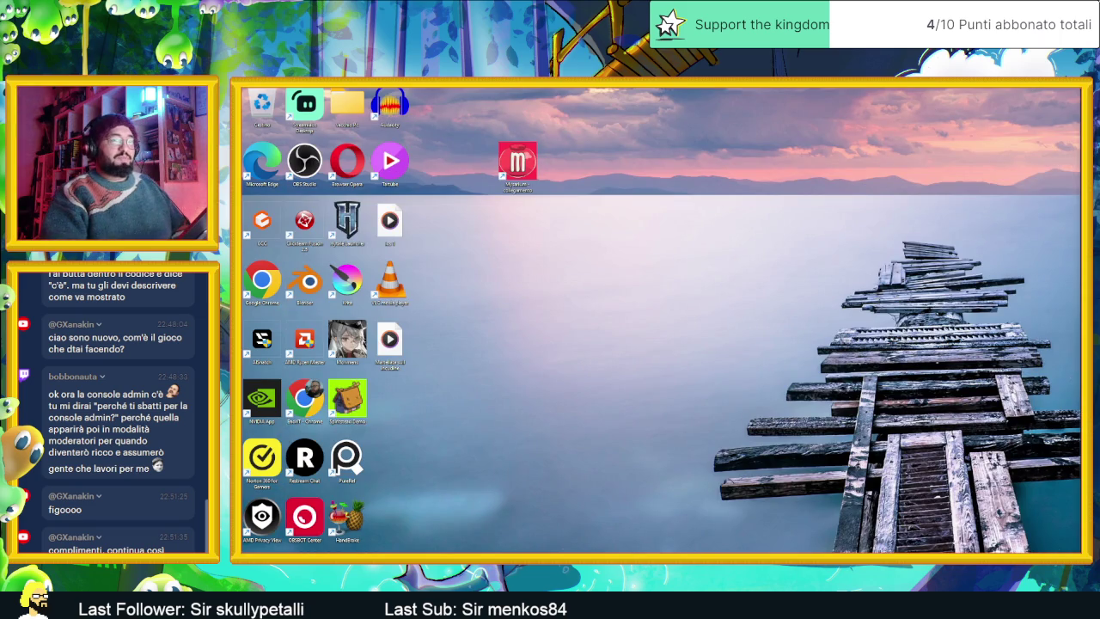
pyautogui.click(968, 552)
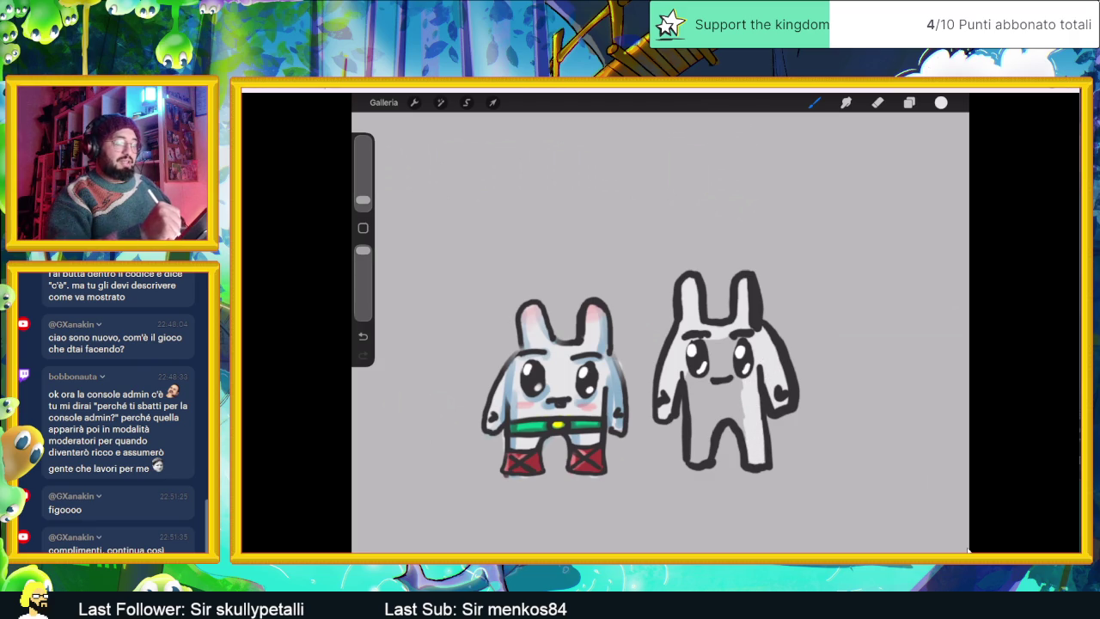
# Step: Paint white over the grey patches on the right bunny's lower body and chest
pyautogui.moveTo(714, 405)
pyautogui.mouseDown()
pyautogui.moveTo(697, 456)
pyautogui.moveTo(688, 375)
pyautogui.moveTo(710, 365)
pyautogui.moveTo(713, 340)
pyautogui.moveTo(716, 406)
pyautogui.mouseUp()
pyautogui.moveTo(722, 342)
pyautogui.mouseDown()
pyautogui.moveTo(720, 403)
pyautogui.moveTo(729, 399)
pyautogui.mouseUp()
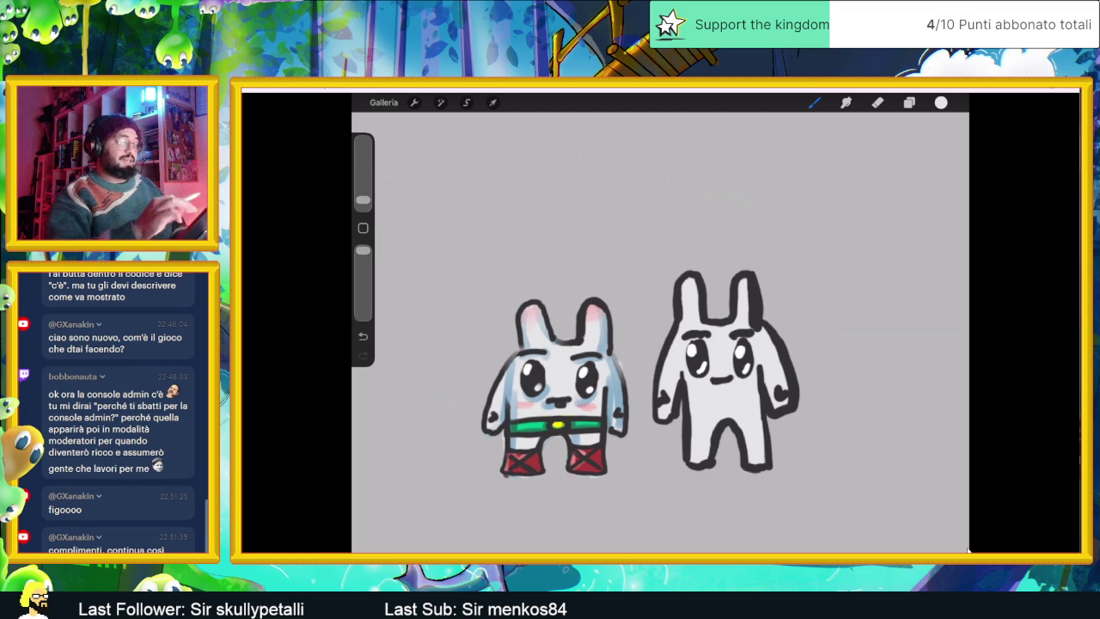
pyautogui.scroll(-3, 660, 344)
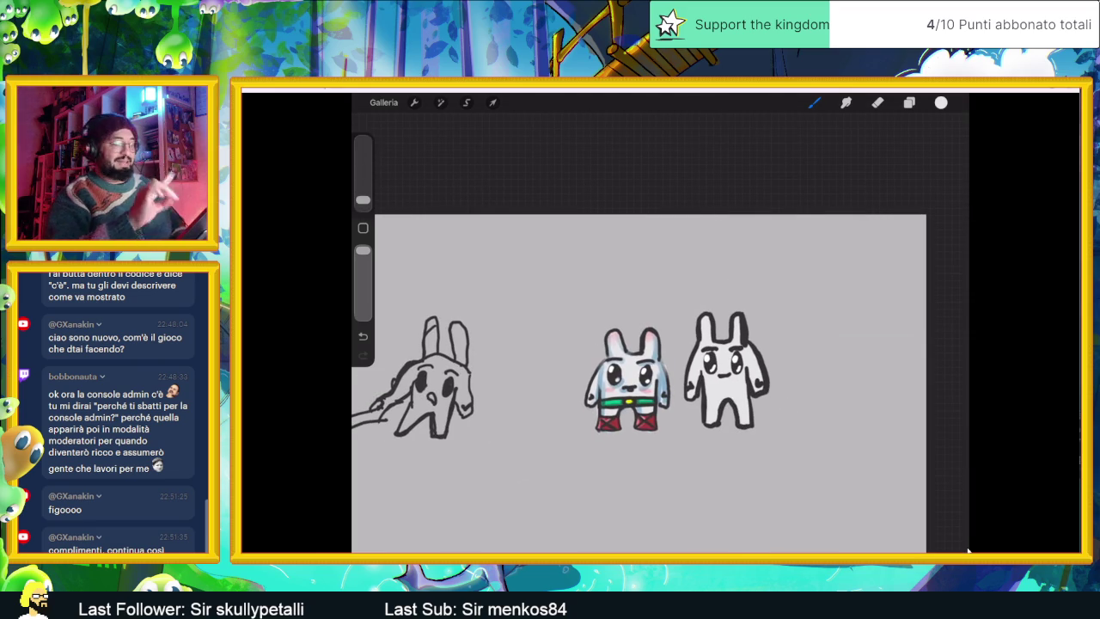
pyautogui.scroll(3, 653, 361)
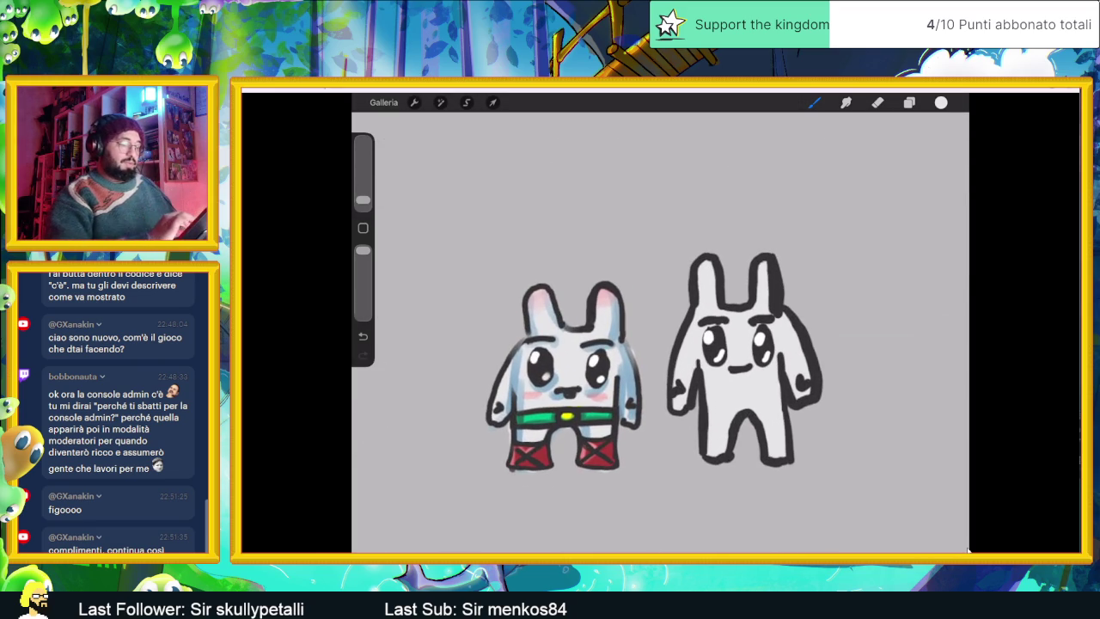
# Step: Sample the left bunny's light blue and undo the trial strokes on the right bunny's ear
pyautogui.click(628, 365)
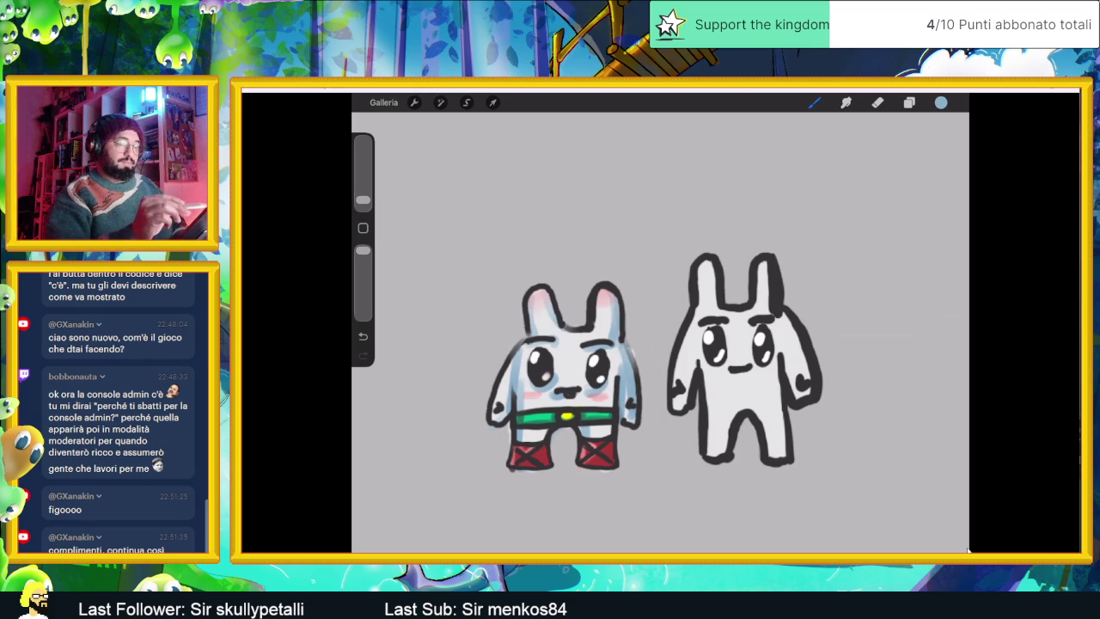
pyautogui.click(910, 102)
pyautogui.click(814, 102)
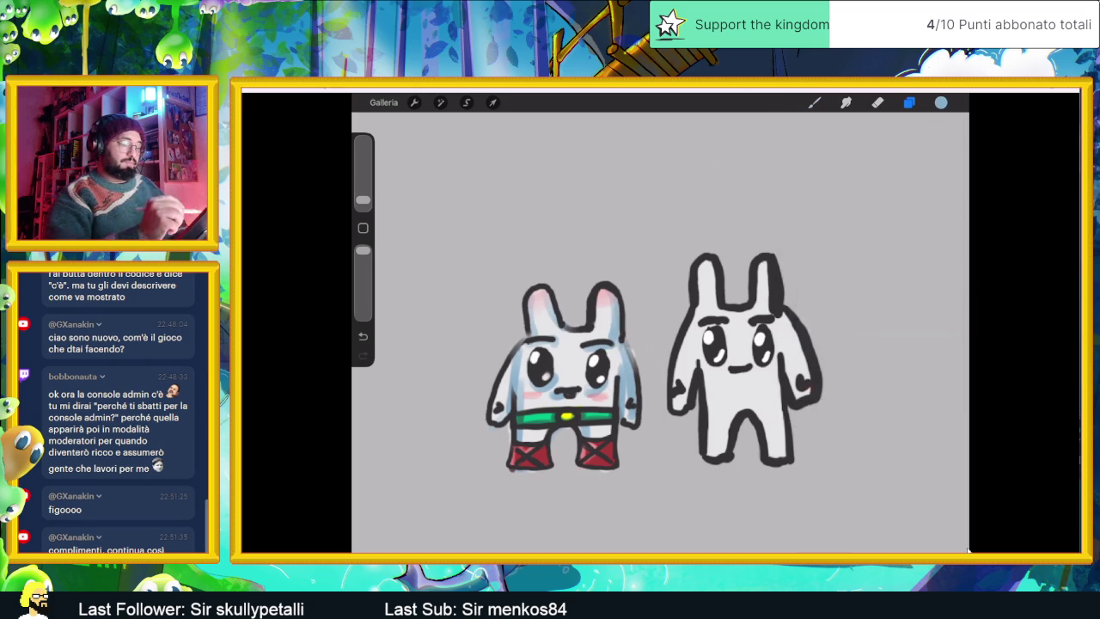
pyautogui.moveTo(766, 260); pyautogui.dragTo(765, 312)
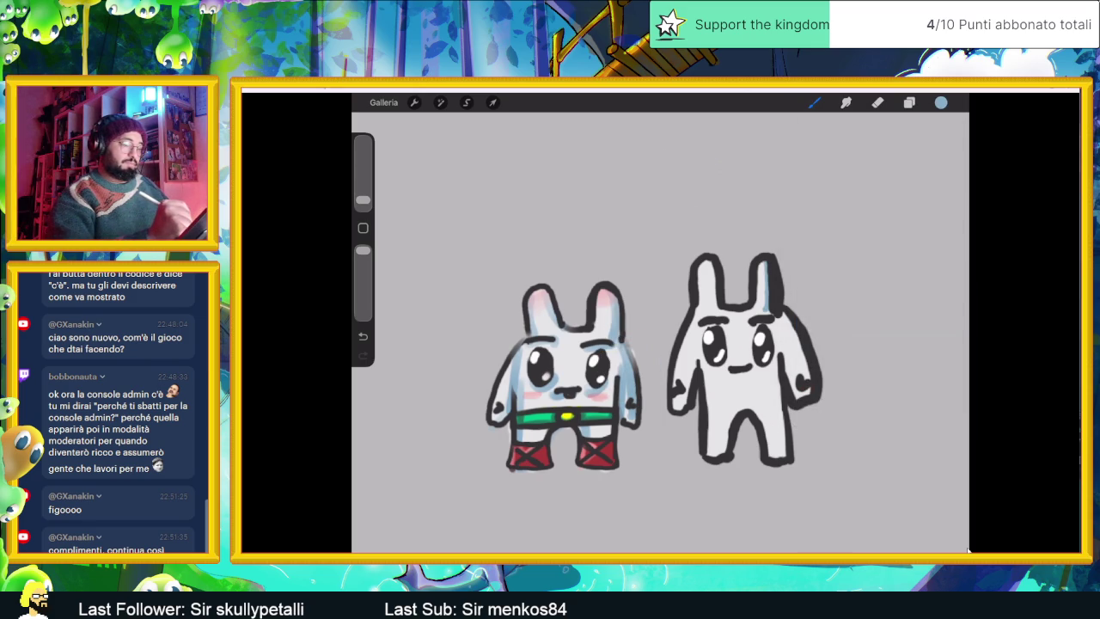
pyautogui.hotkey('ctrl', 'z')
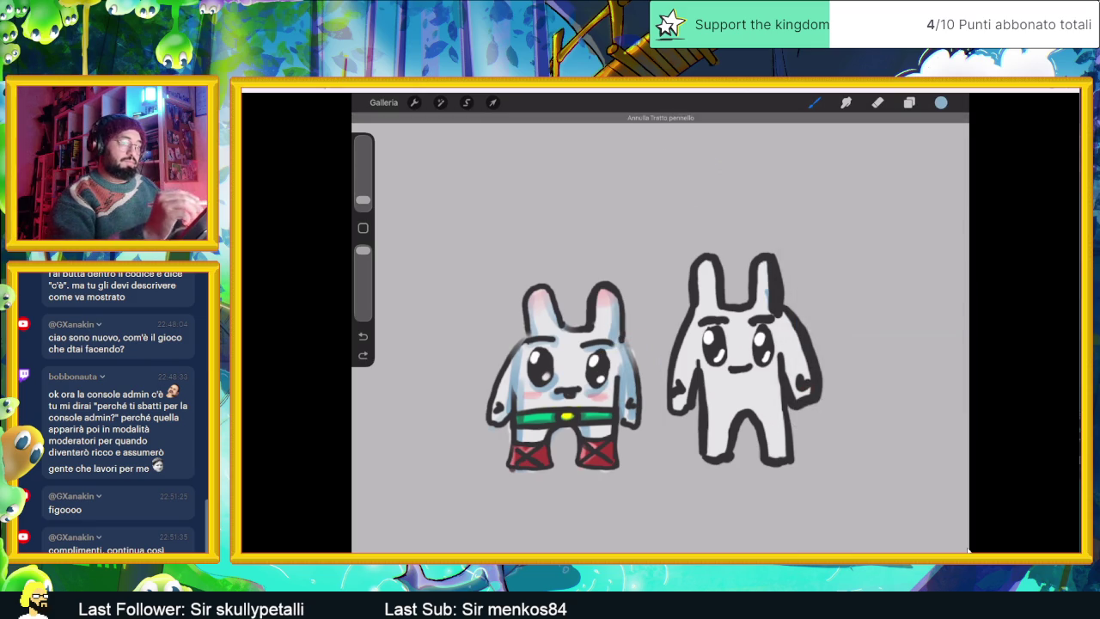
pyautogui.hotkey('ctrl', 'z')
pyautogui.click(814, 102)
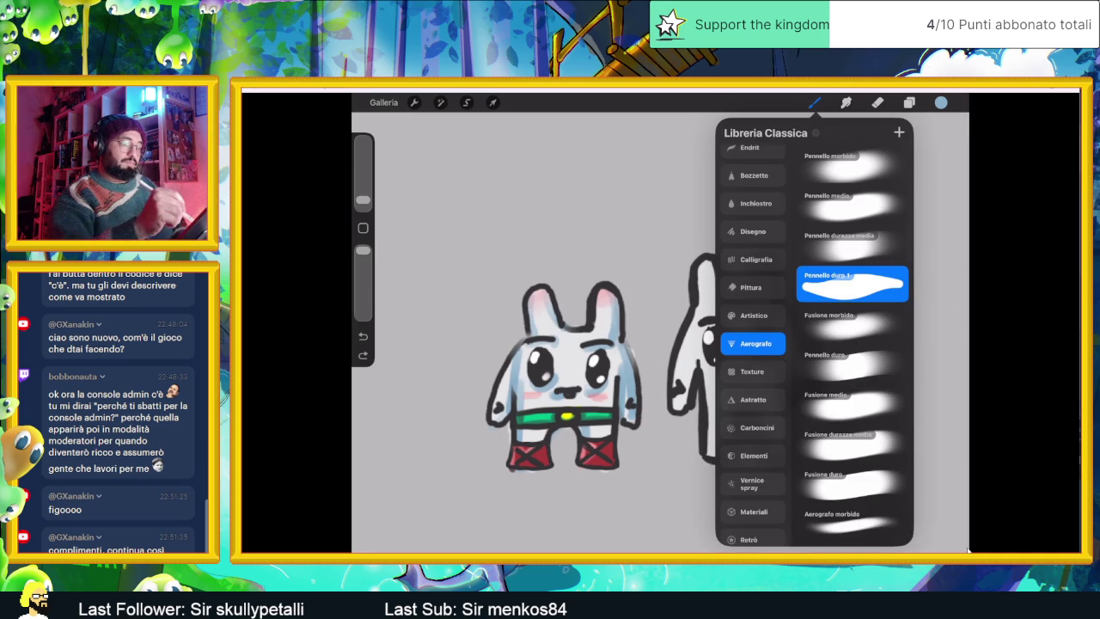
# Step: With Pennello durezza media at 2%, shade the right bunny's right side, inner leg and right arm
pyautogui.click(851, 244)
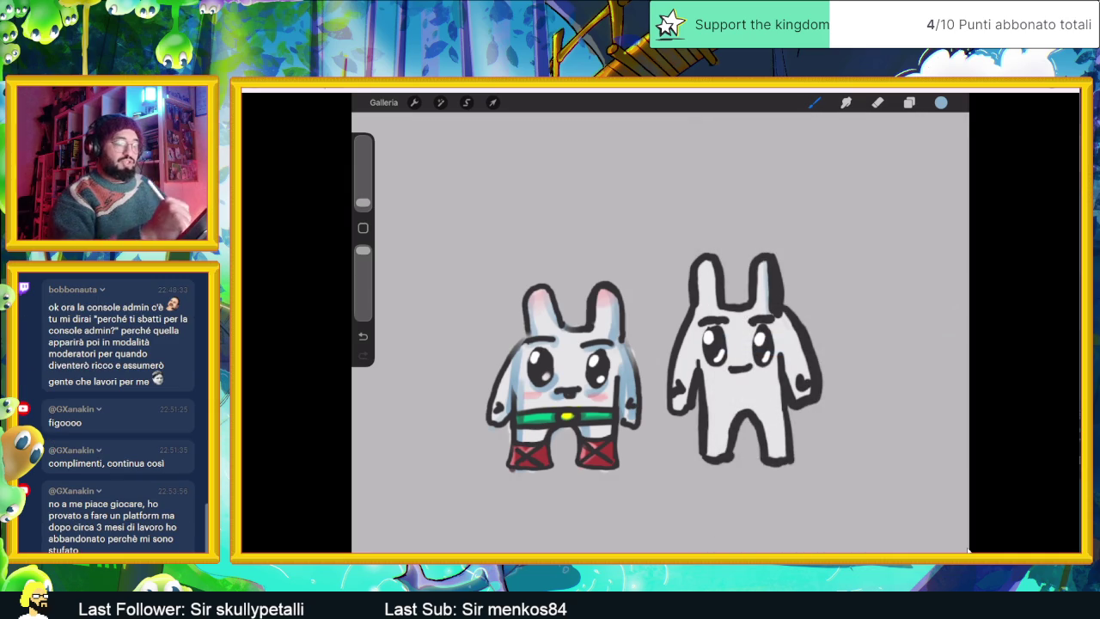
pyautogui.moveTo(363, 203); pyautogui.dragTo(363, 199)
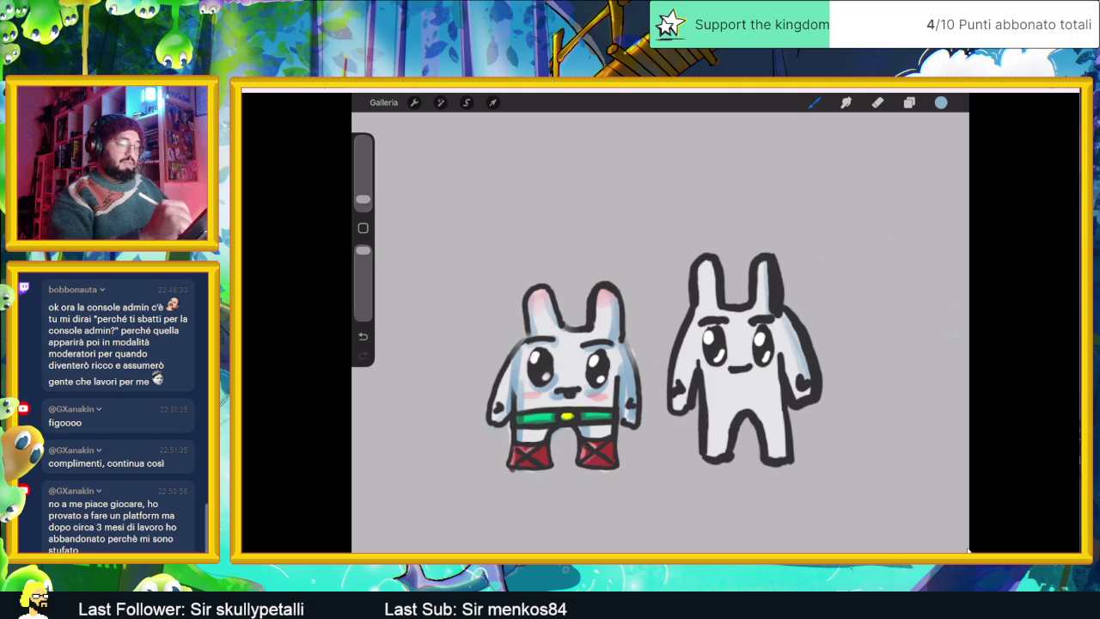
pyautogui.moveTo(777, 344); pyautogui.dragTo(780, 457)
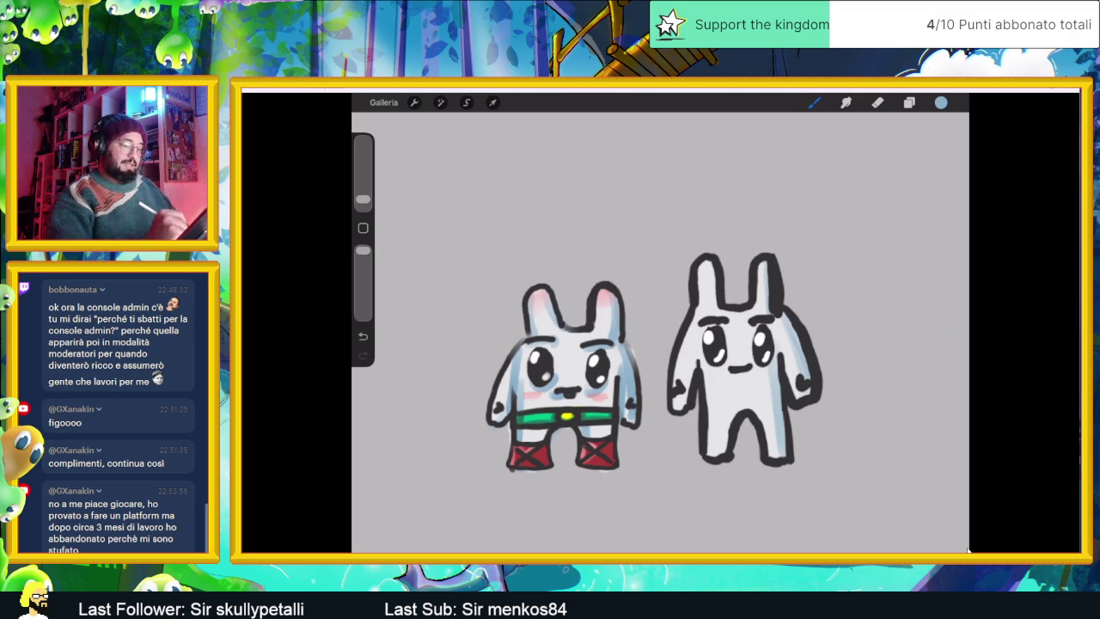
pyautogui.moveTo(714, 405)
pyautogui.mouseDown()
pyautogui.moveTo(713, 457)
pyautogui.moveTo(756, 406)
pyautogui.moveTo(756, 457)
pyautogui.moveTo(780, 457)
pyautogui.mouseUp()
pyautogui.moveTo(782, 351); pyautogui.dragTo(799, 397)
pyautogui.moveTo(798, 389); pyautogui.dragTo(810, 399)
# Step: Shade the right bunny's left arm, head, left ear and above its eye, then shrink the brush to 1%
pyautogui.moveTo(693, 323)
pyautogui.mouseDown()
pyautogui.moveTo(675, 385)
pyautogui.moveTo(695, 404)
pyautogui.mouseUp()
pyautogui.moveTo(704, 355); pyautogui.dragTo(684, 385)
pyautogui.moveTo(699, 308); pyautogui.dragTo(710, 292)
pyautogui.moveTo(712, 306); pyautogui.dragTo(726, 315)
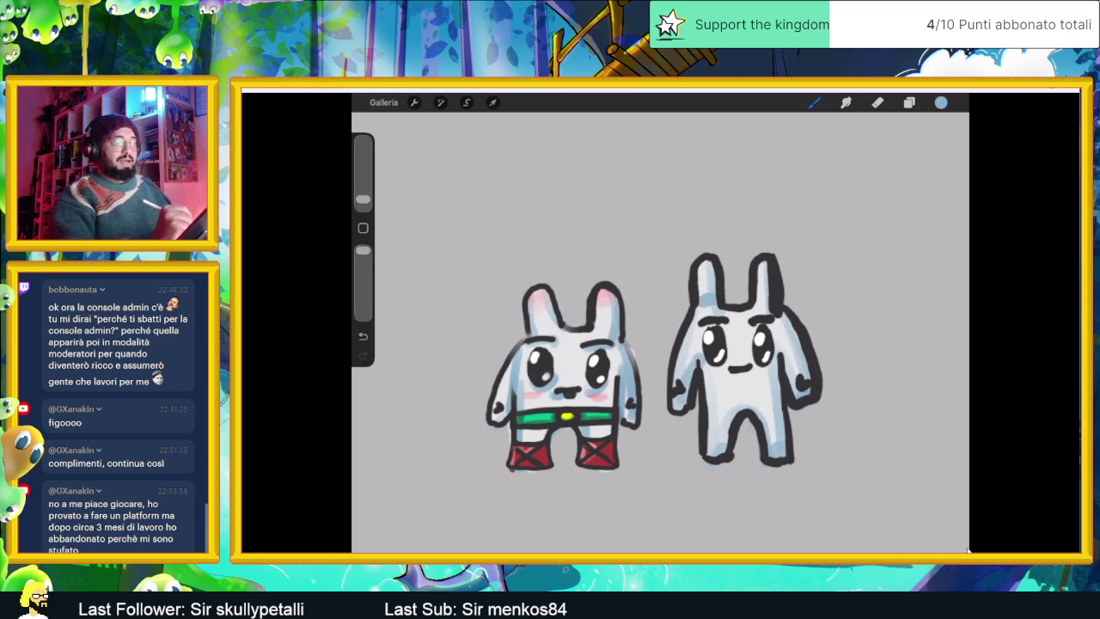
pyautogui.moveTo(748, 332); pyautogui.dragTo(773, 321)
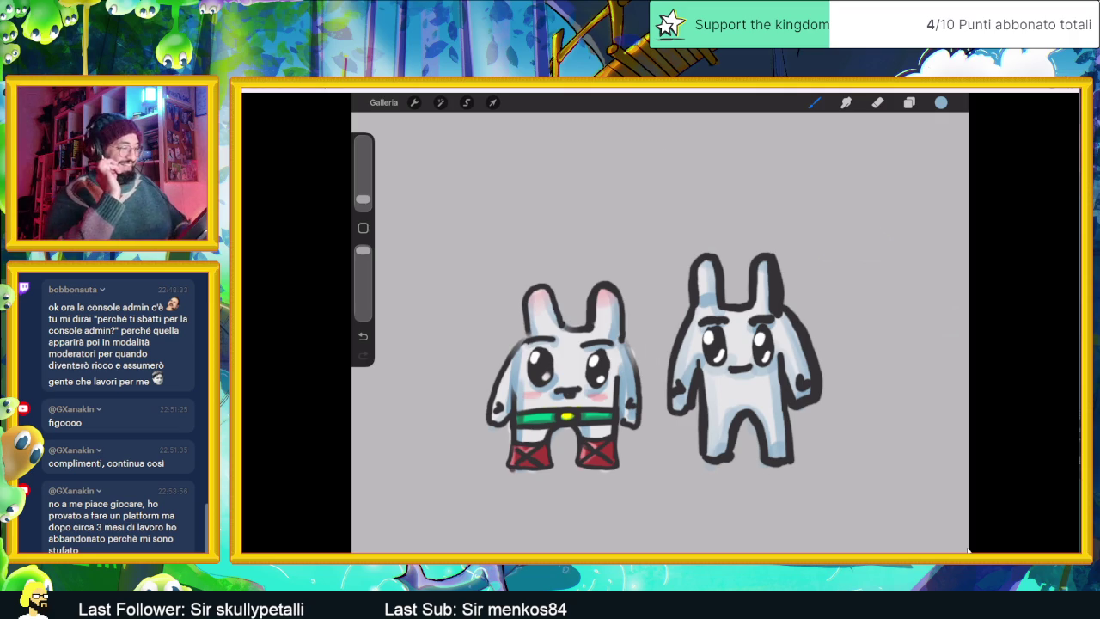
pyautogui.click(363, 200)
pyautogui.moveTo(362, 199); pyautogui.dragTo(363, 201)
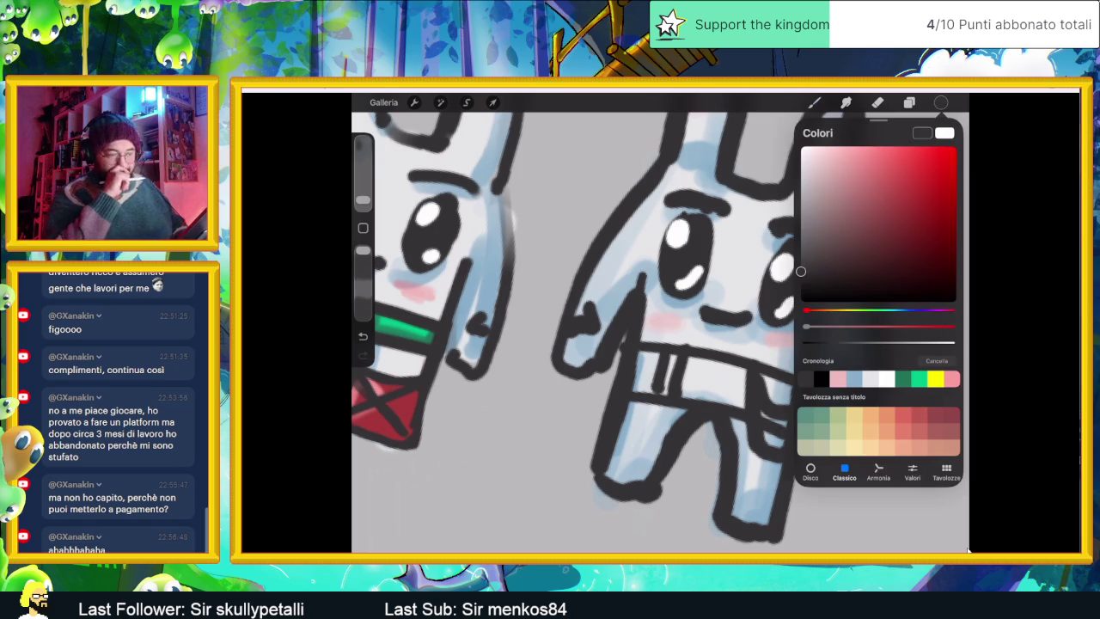
# Step: Pick dark red-brown and paint the right bunny's belt on Livello 8
pyautogui.moveTo(800, 271); pyautogui.dragTo(851, 239)
pyautogui.click(909, 102)
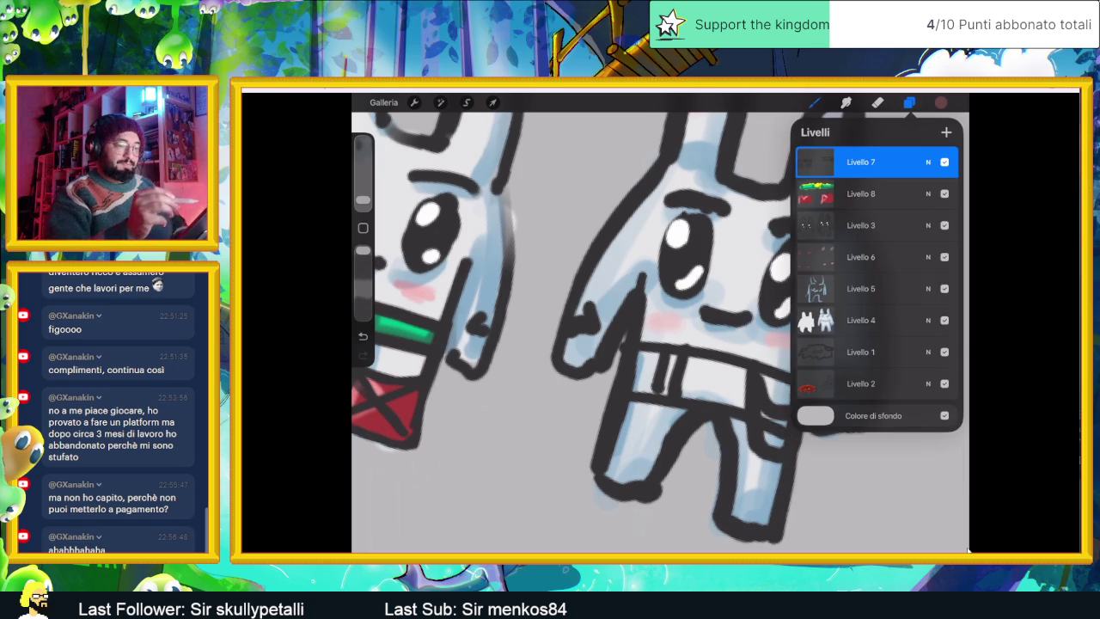
pyautogui.click(861, 193)
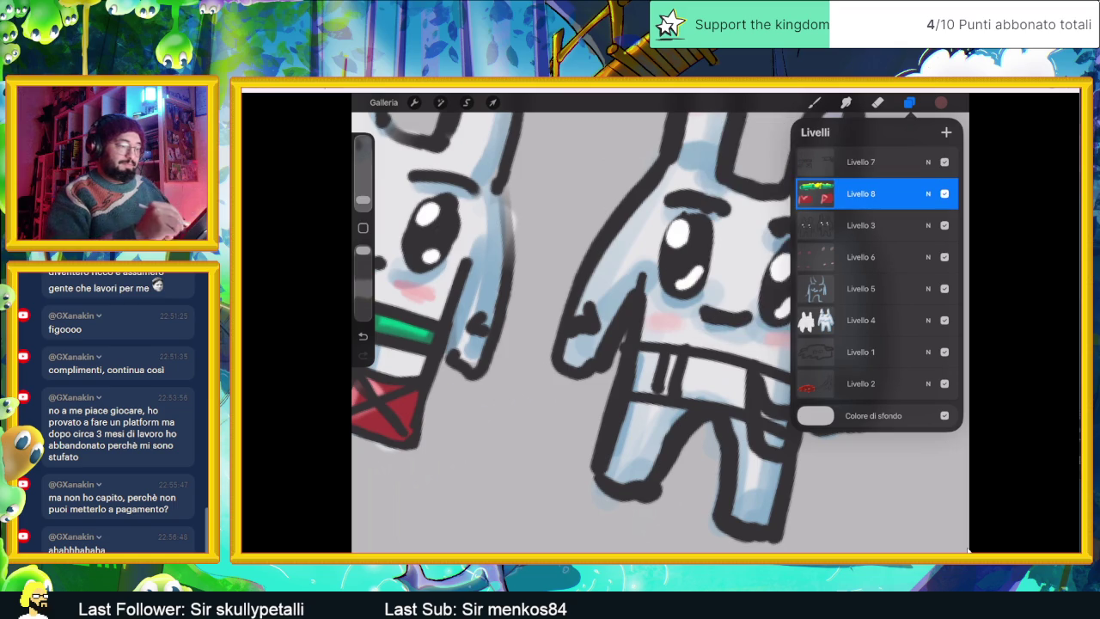
pyautogui.click(814, 103)
pyautogui.moveTo(636, 352)
pyautogui.mouseDown()
pyautogui.moveTo(640, 386)
pyautogui.moveTo(671, 395)
pyautogui.mouseUp()
pyautogui.moveTo(688, 355)
pyautogui.mouseDown()
pyautogui.moveTo(701, 399)
pyautogui.moveTo(790, 406)
pyautogui.moveTo(775, 447)
pyautogui.mouseUp()
# Step: On Livello 7, erase the excess paint at the belt's lower-right end
pyautogui.click(909, 103)
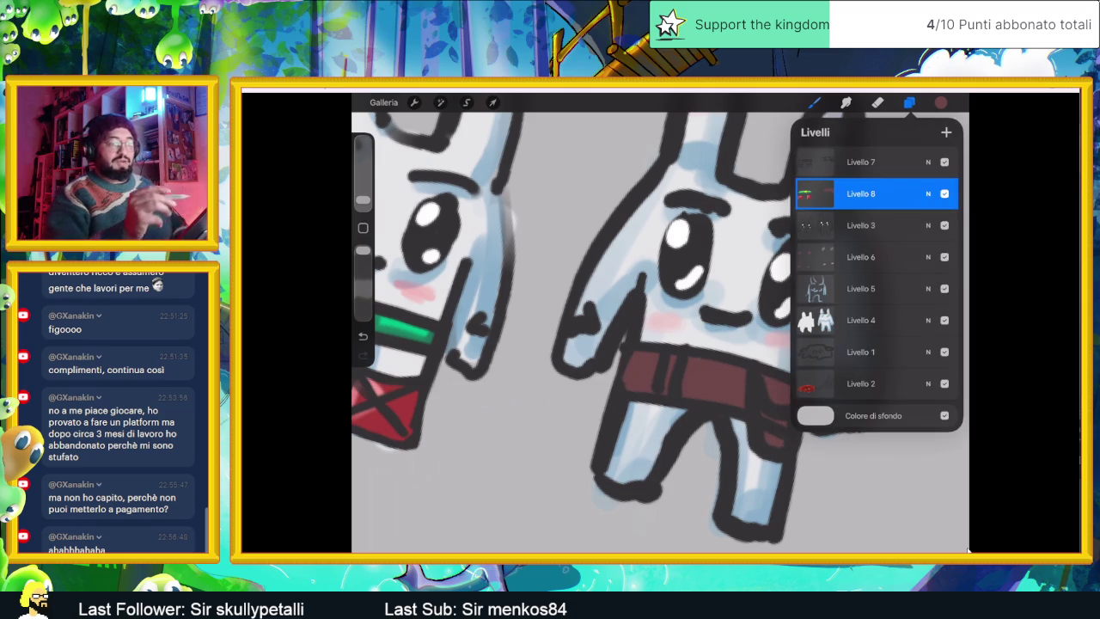
pyautogui.click(860, 161)
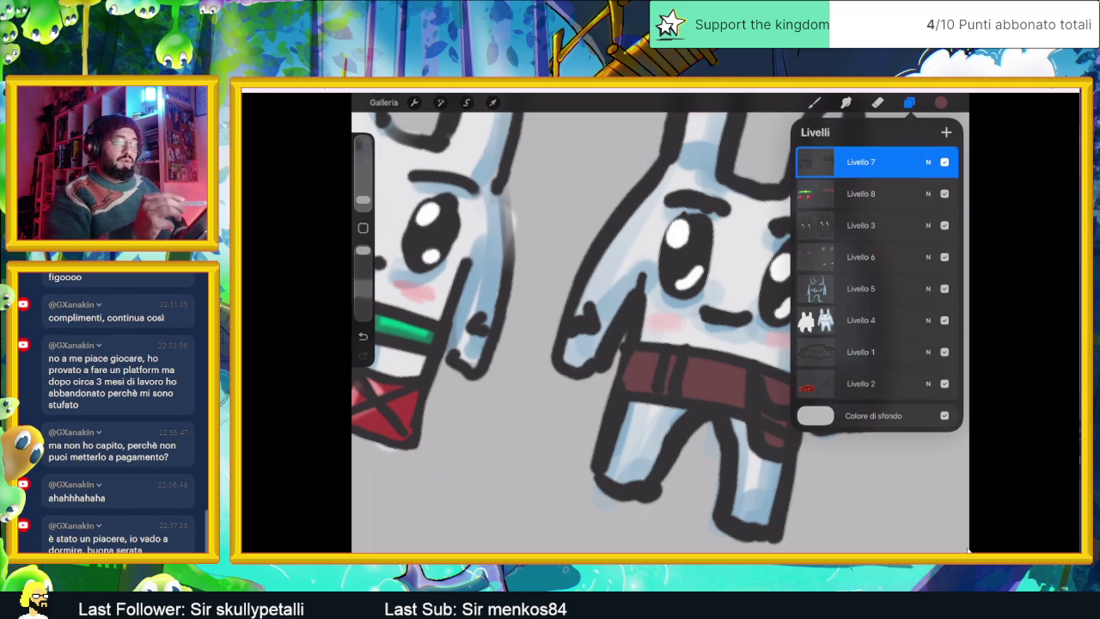
pyautogui.click(878, 102)
pyautogui.moveTo(780, 428); pyautogui.dragTo(764, 441)
pyautogui.scroll(-2, 660, 326)
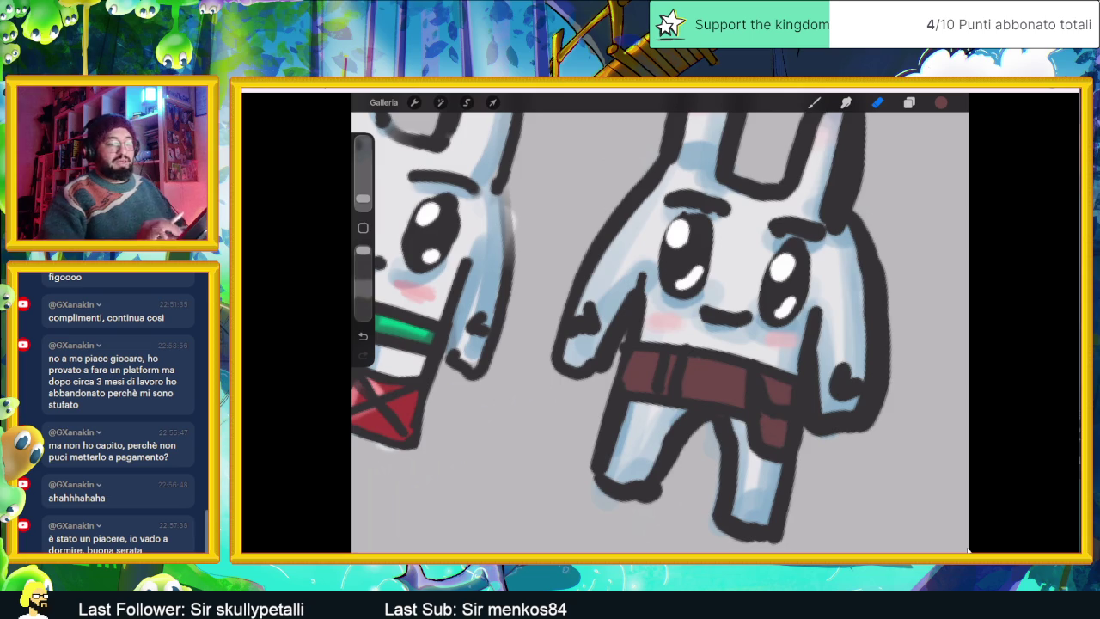
pyautogui.scroll(-4, 660, 326)
pyautogui.scroll(-2, 660, 327)
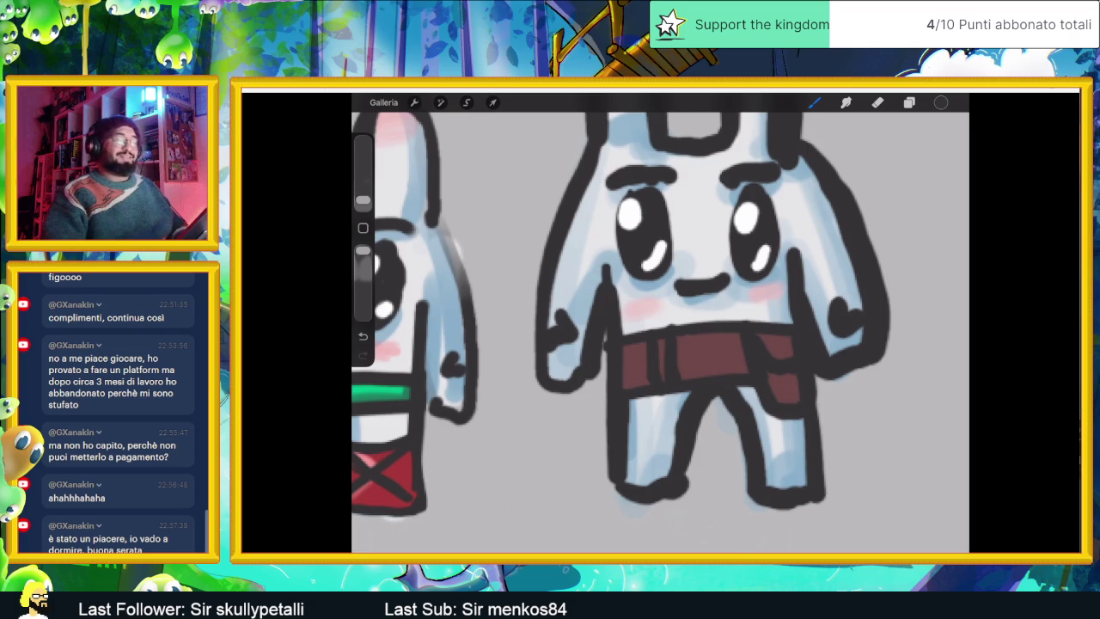
pyautogui.scroll(-5, 661, 322)
pyautogui.scroll(-2, 660, 322)
pyautogui.scroll(-1, 636, 353)
pyautogui.scroll(-2, 660, 352)
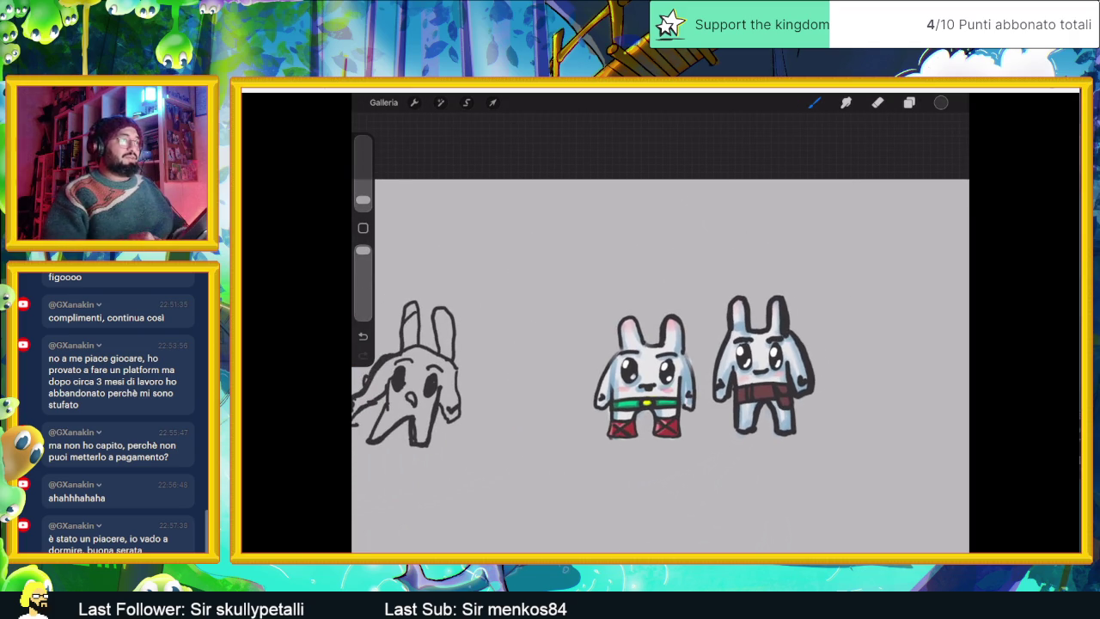
# Step: Zoom in and draw a dark cuff line across the right bunny's leg
pyautogui.scroll(1, 660, 344)
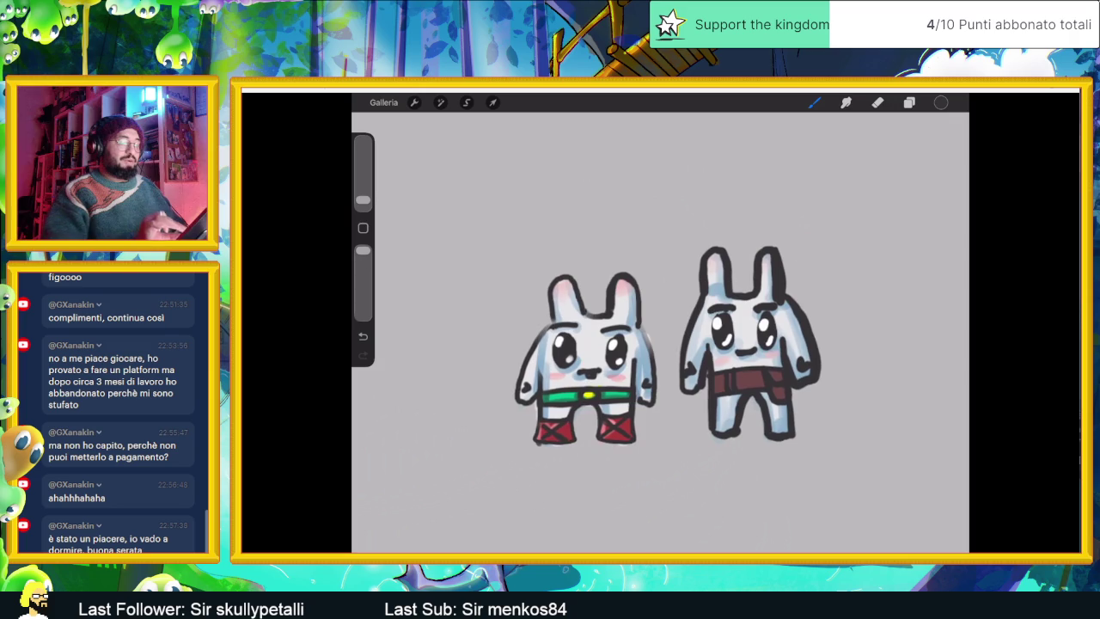
pyautogui.scroll(2, 660, 344)
pyautogui.scroll(2, 660, 344)
pyautogui.scroll(1, 660, 344)
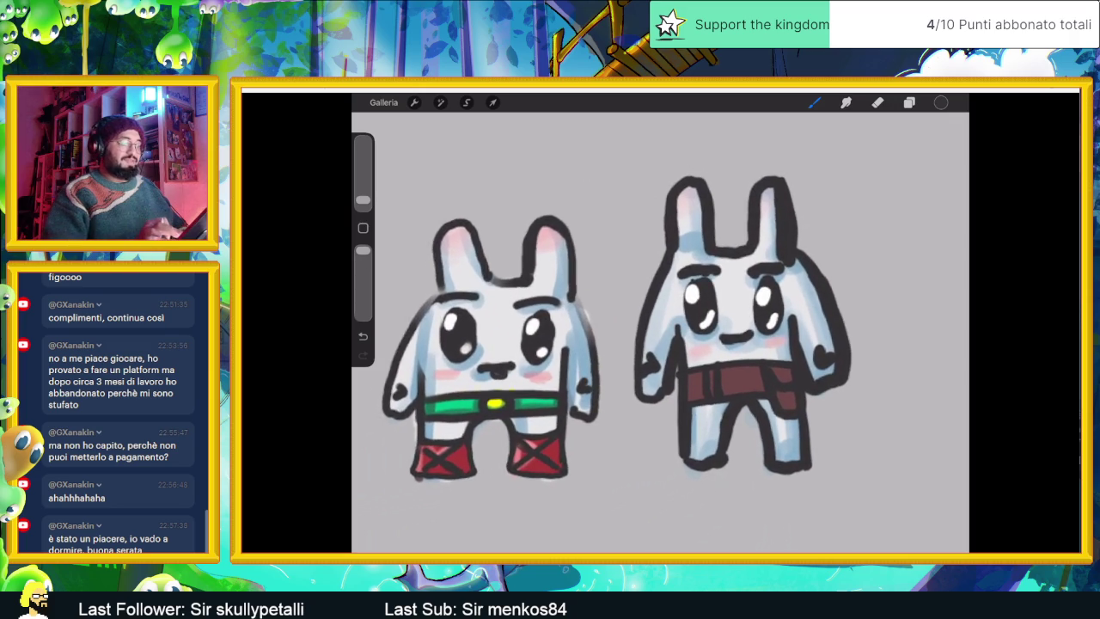
pyautogui.scroll(2, 660, 344)
pyautogui.scroll(1, 660, 343)
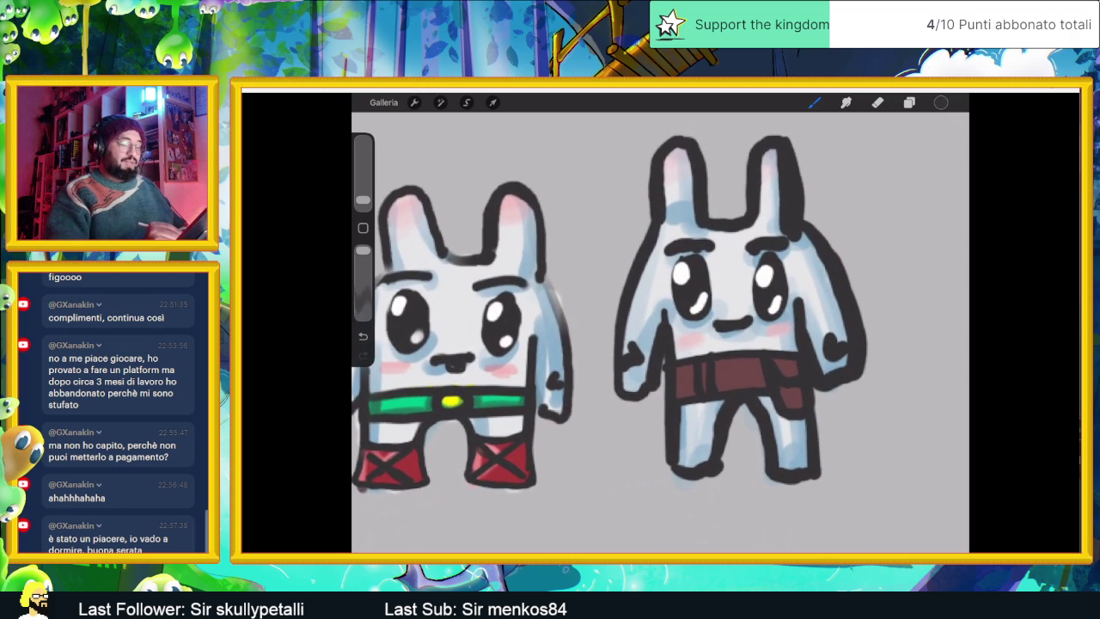
pyautogui.moveTo(775, 435); pyautogui.dragTo(820, 433)
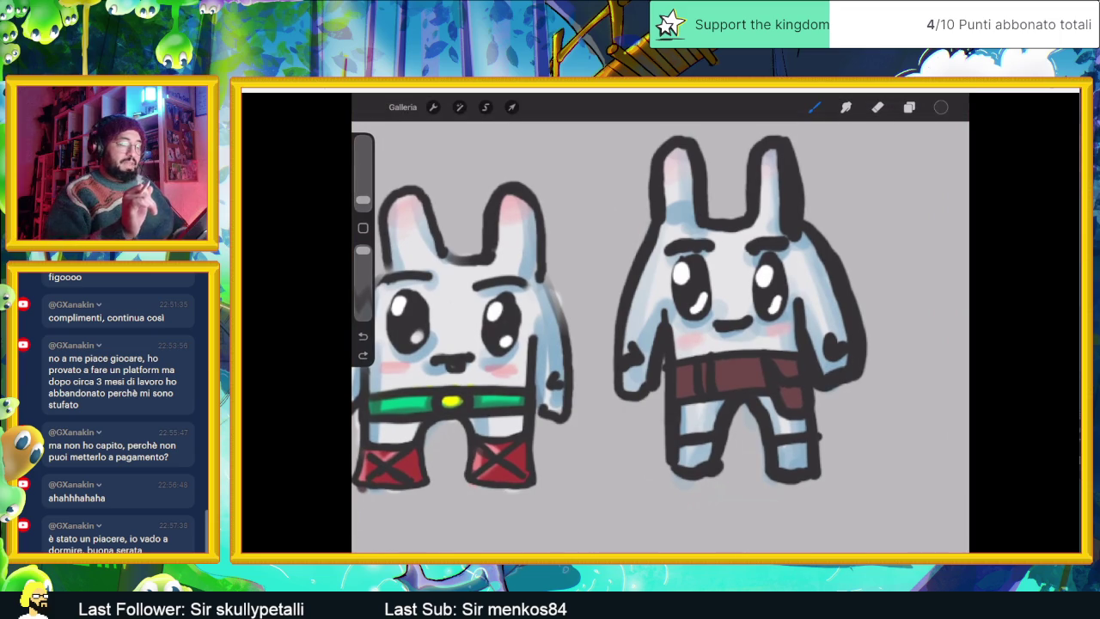
pyautogui.click(909, 106)
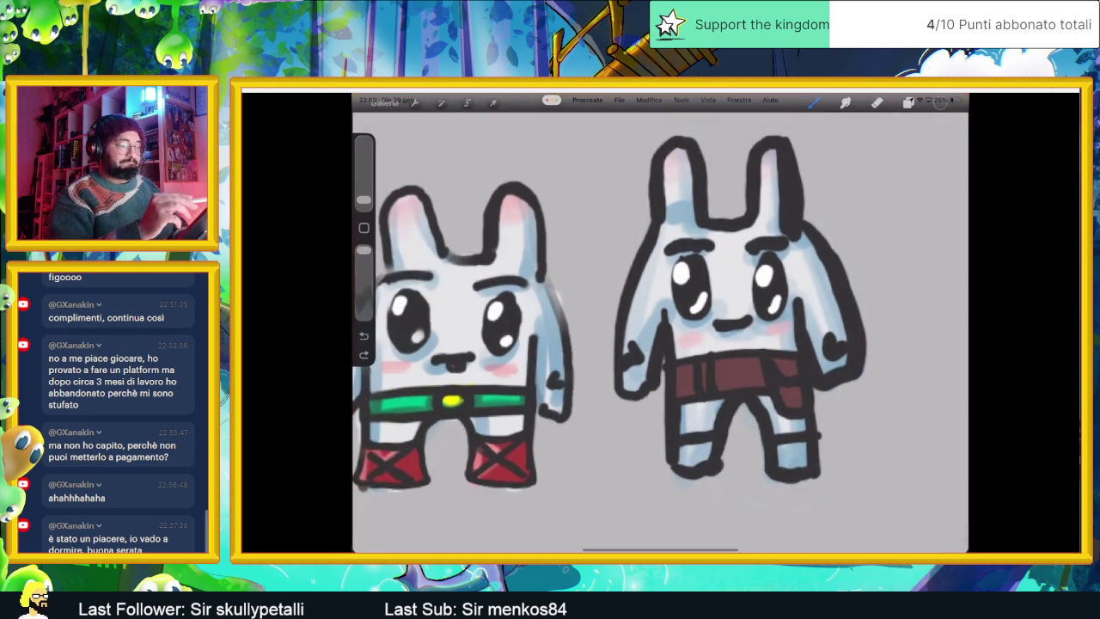
pyautogui.click(739, 99)
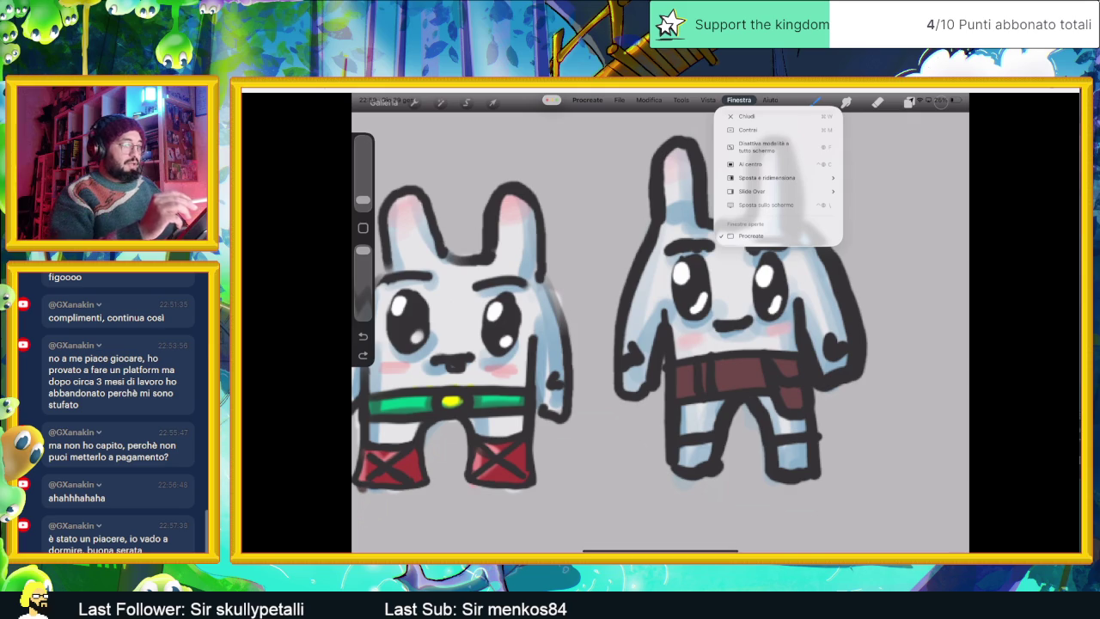
pyautogui.click(681, 99)
pyautogui.click(681, 100)
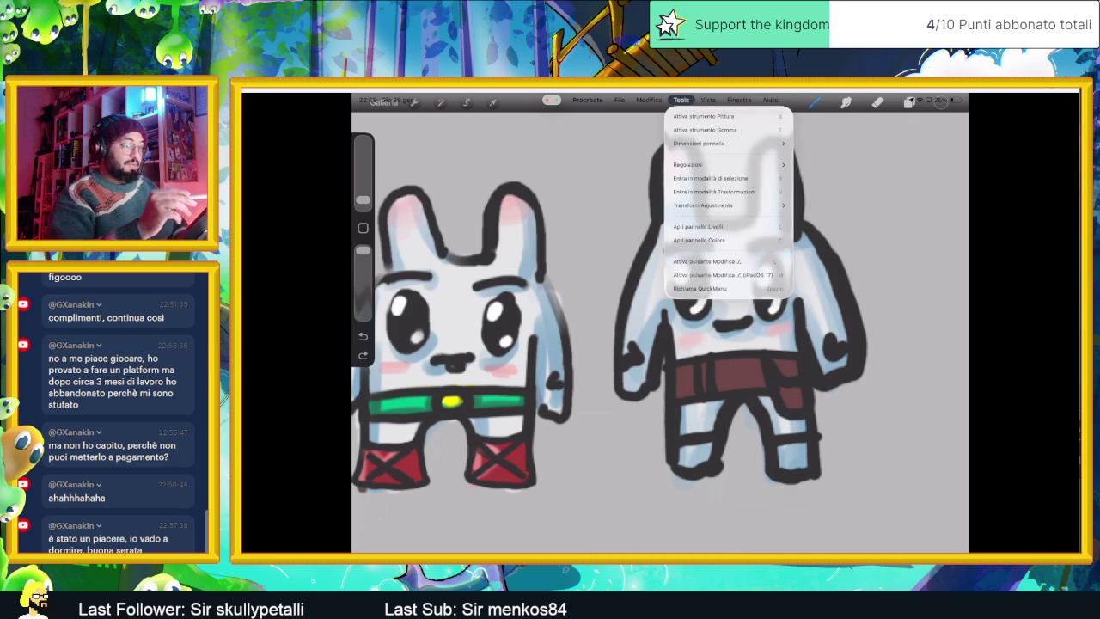
pyautogui.press('Escape')
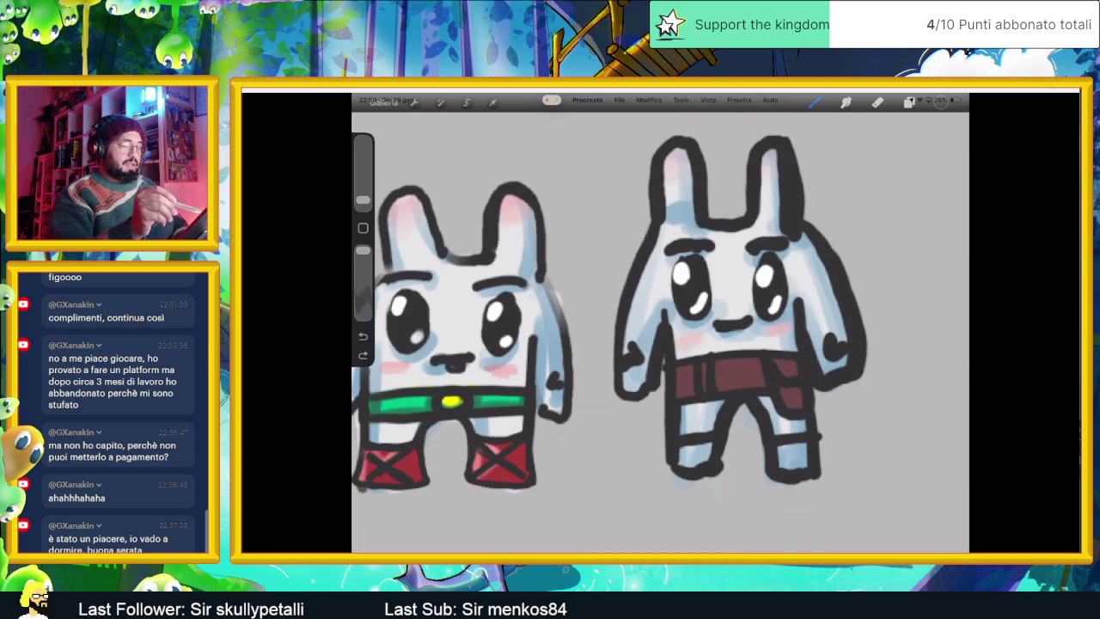
pyautogui.scroll(-3, 660, 322)
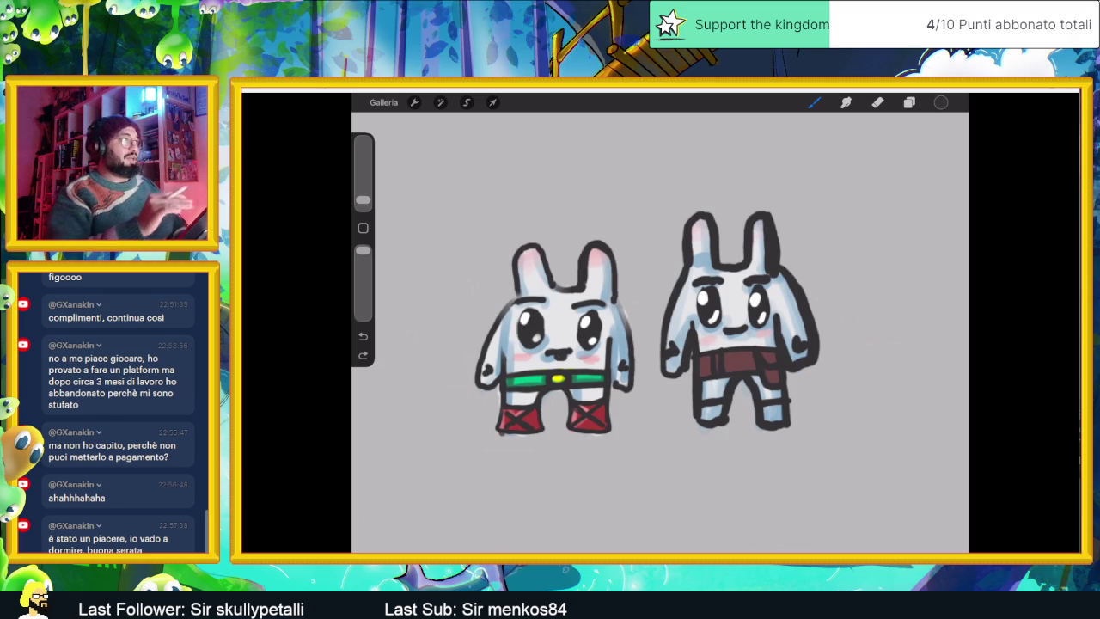
# Step: Complete the X-crossed cuffs on both of the right bunny's legs, then select Livello 3
pyautogui.scroll(3, 602, 327)
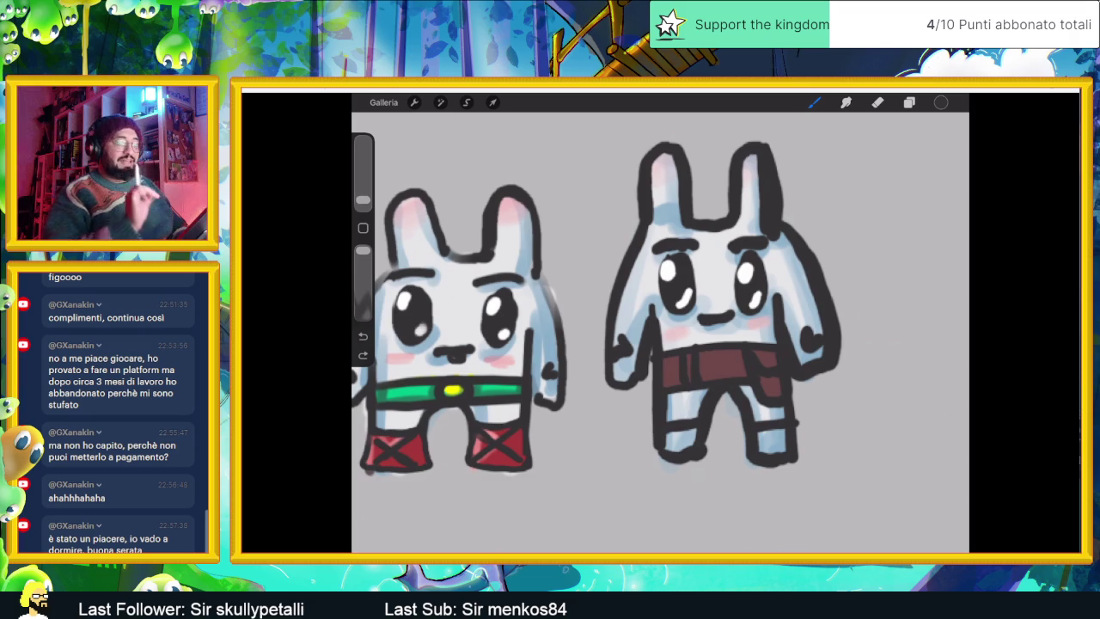
pyautogui.scroll(3, 687, 309)
pyautogui.moveTo(746, 462)
pyautogui.mouseDown()
pyautogui.moveTo(786, 430)
pyautogui.moveTo(785, 463)
pyautogui.mouseUp()
pyautogui.moveTo(614, 456)
pyautogui.mouseDown()
pyautogui.moveTo(657, 430)
pyautogui.moveTo(652, 455)
pyautogui.mouseUp()
pyautogui.scroll(-3, 660, 310)
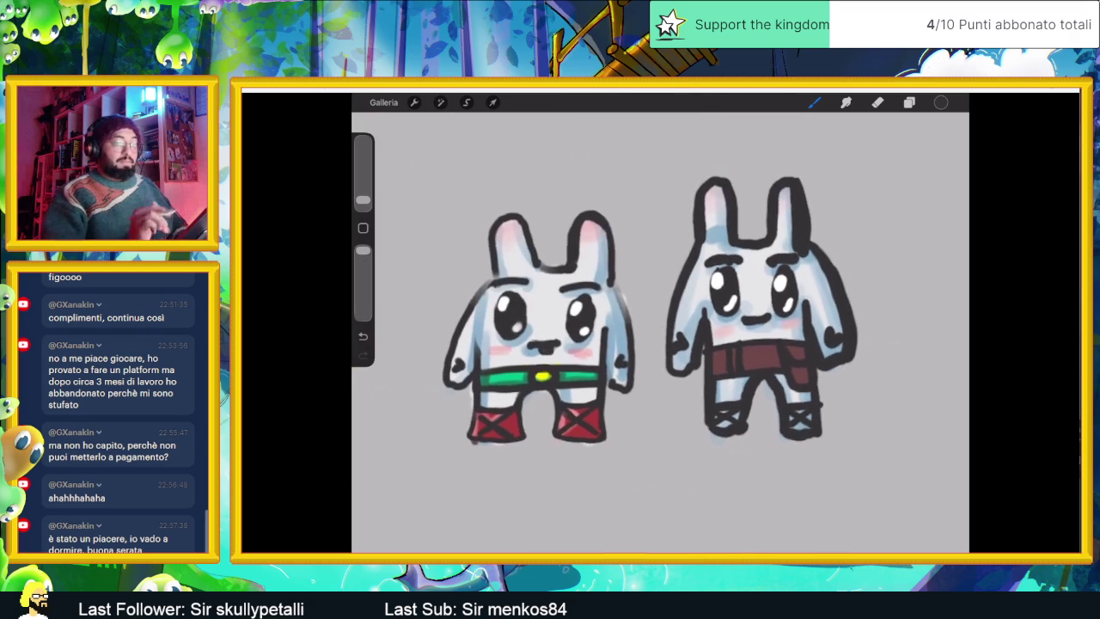
pyautogui.click(909, 103)
pyautogui.click(861, 225)
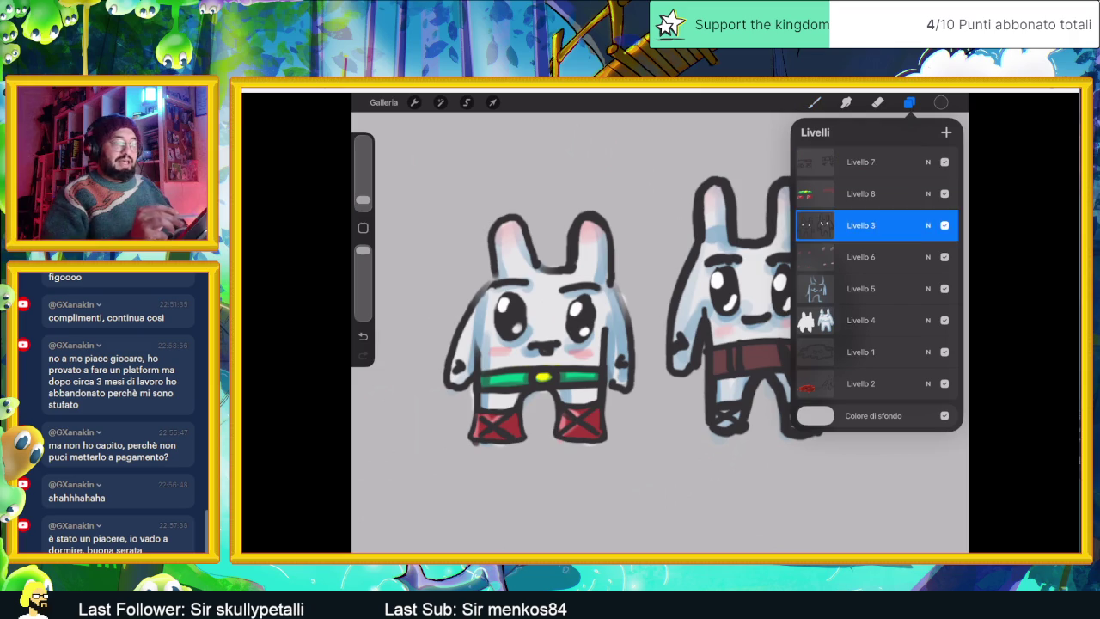
# Step: Switch to the Livello 8 layer and pick a bright orange colour
pyautogui.click(861, 194)
pyautogui.click(941, 102)
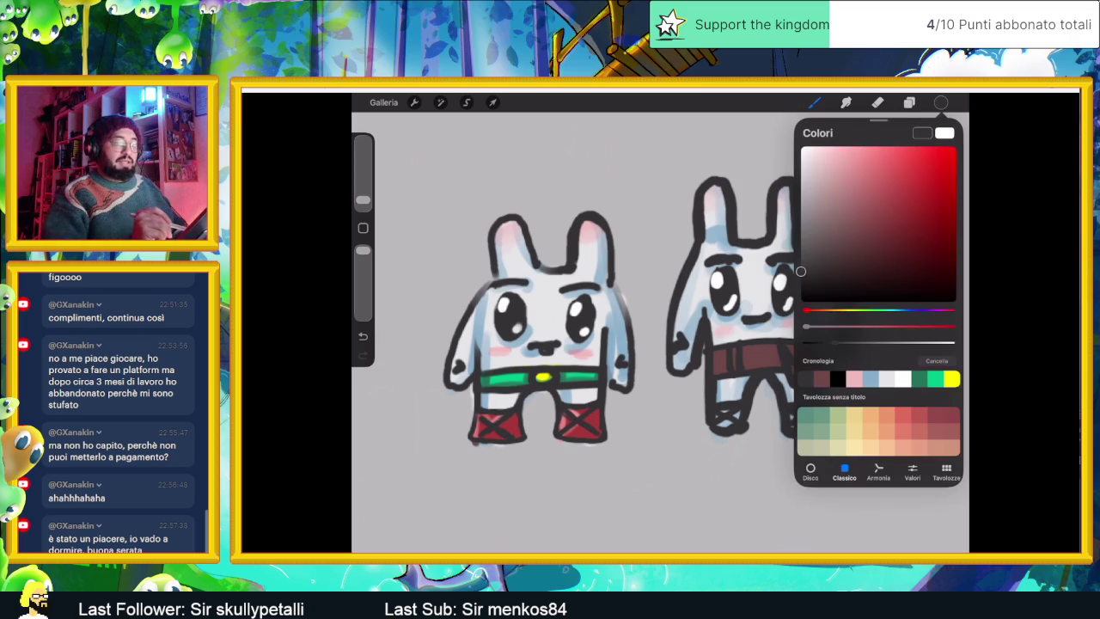
pyautogui.moveTo(806, 309); pyautogui.dragTo(831, 310)
pyautogui.moveTo(921, 226); pyautogui.dragTo(942, 165)
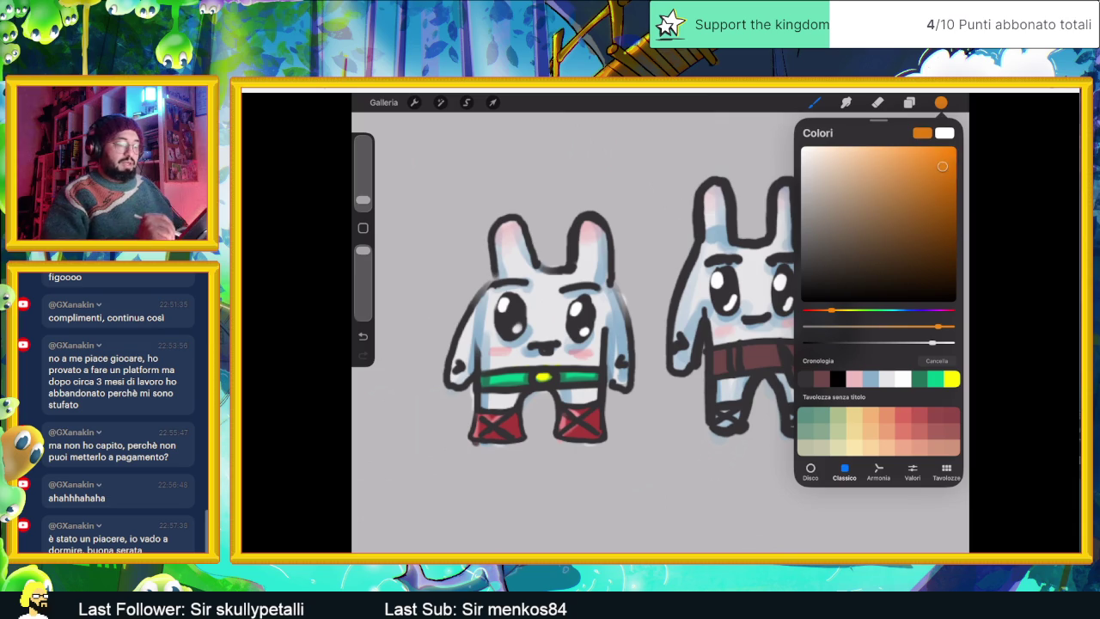
pyautogui.click(713, 420)
# Step: Paint both of the right bunny's feet orange, undoing one stray stroke
pyautogui.moveTo(708, 425); pyautogui.dragTo(718, 415)
pyautogui.hotkey('ctrl', 'z')
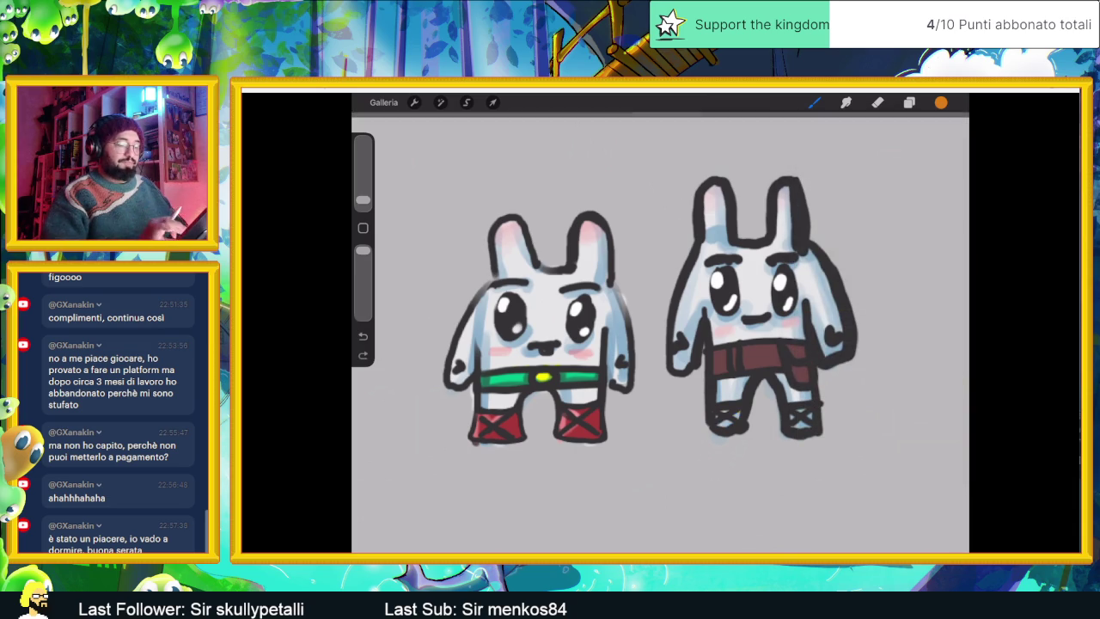
pyautogui.scroll(5, 662, 327)
pyautogui.moveTo(657, 426)
pyautogui.mouseDown()
pyautogui.moveTo(692, 407)
pyautogui.moveTo(679, 430)
pyautogui.mouseUp()
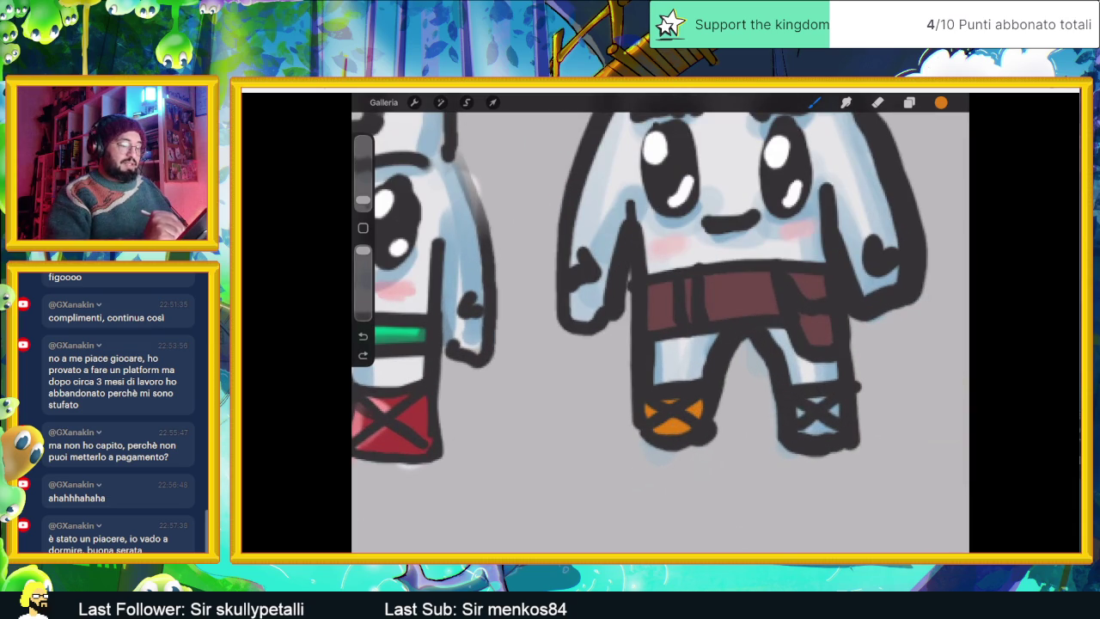
pyautogui.moveTo(815, 429)
pyautogui.mouseDown()
pyautogui.moveTo(797, 411)
pyautogui.moveTo(807, 434)
pyautogui.moveTo(846, 404)
pyautogui.mouseUp()
pyautogui.moveTo(814, 400); pyautogui.dragTo(827, 404)
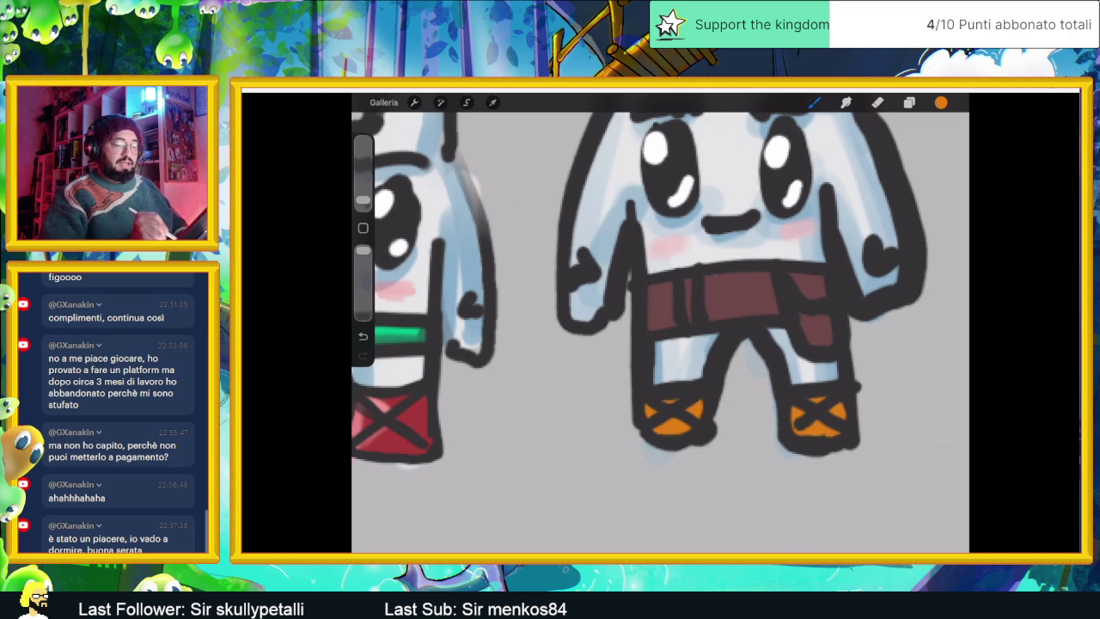
pyautogui.scroll(-2, 660, 326)
pyautogui.scroll(-3, 660, 326)
pyautogui.scroll(-1, 660, 326)
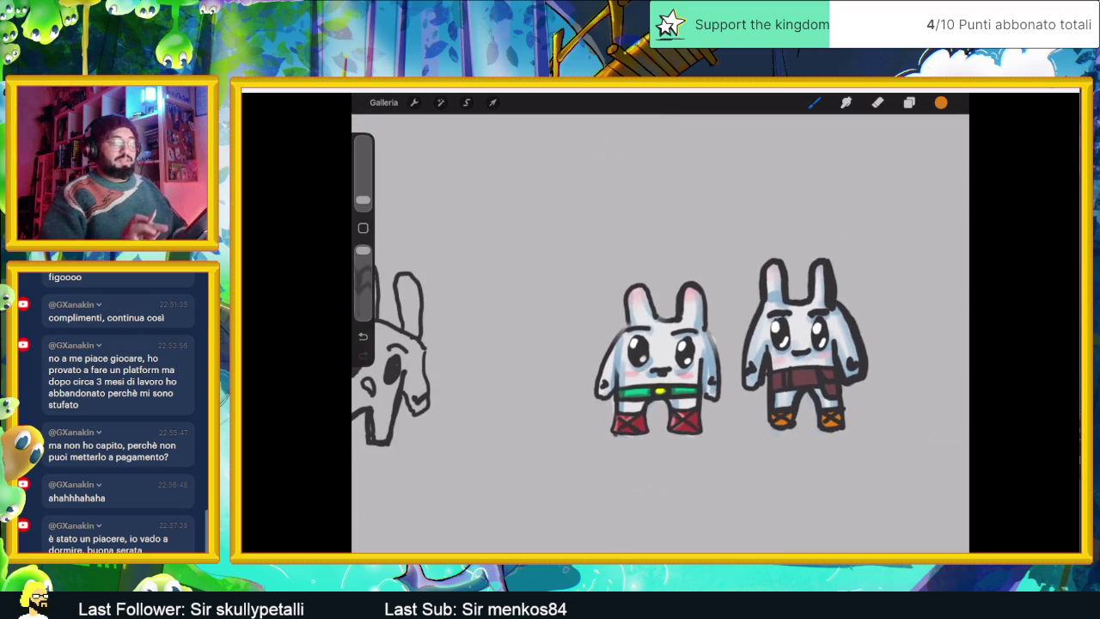
pyautogui.scroll(-2, 660, 343)
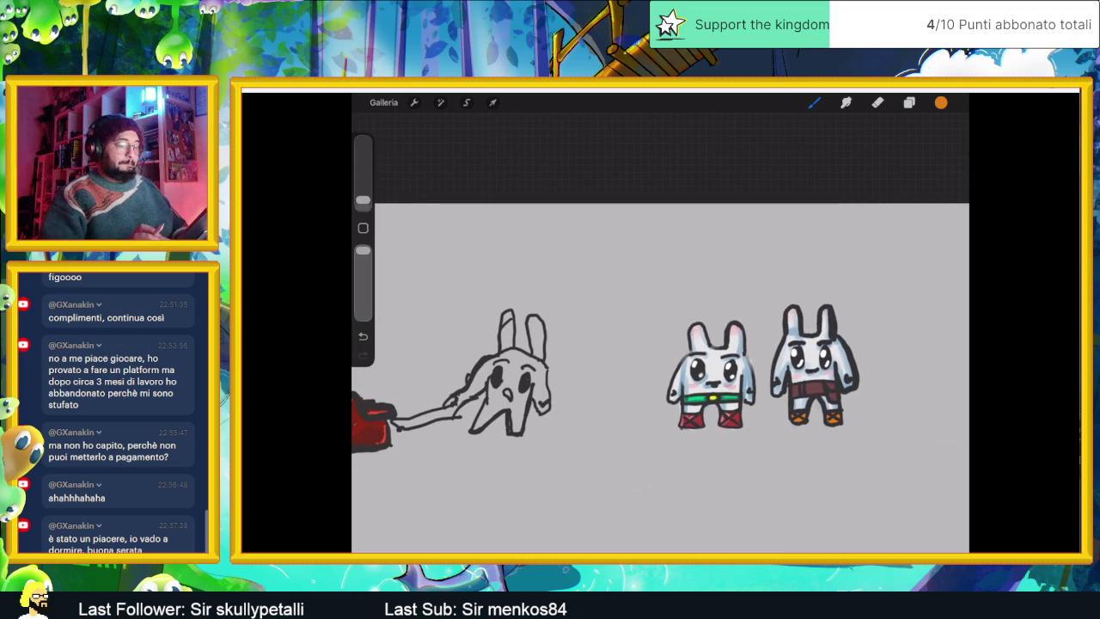
# Step: Uncheck the Colore di sfondo layer in the Layers panel to make the background transparent
pyautogui.scroll(-2, 660, 378)
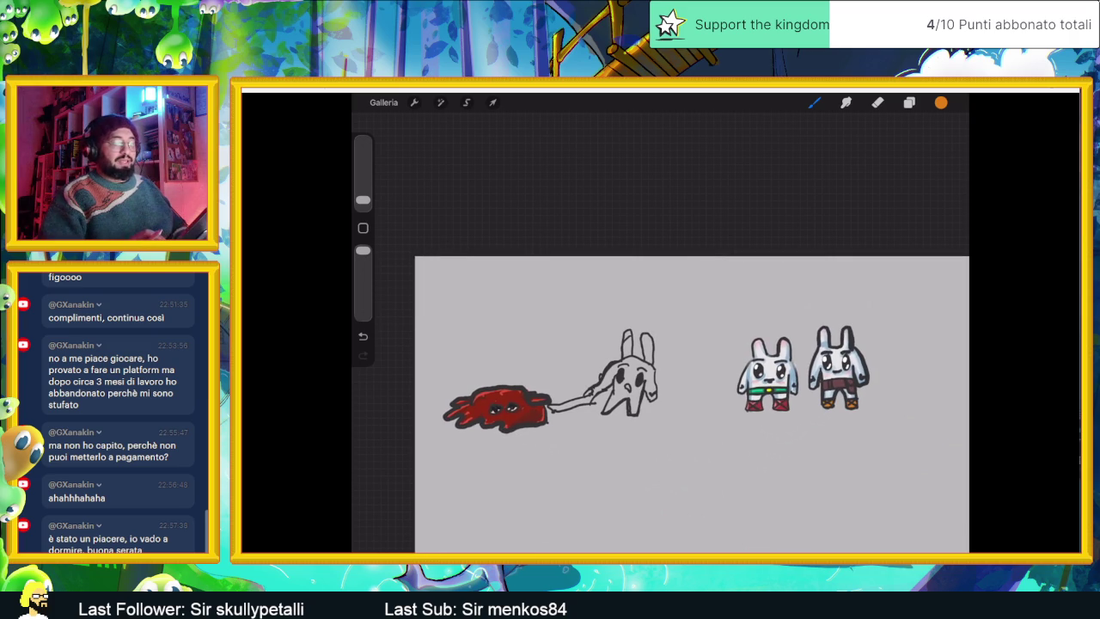
pyautogui.scroll(1, 660, 395)
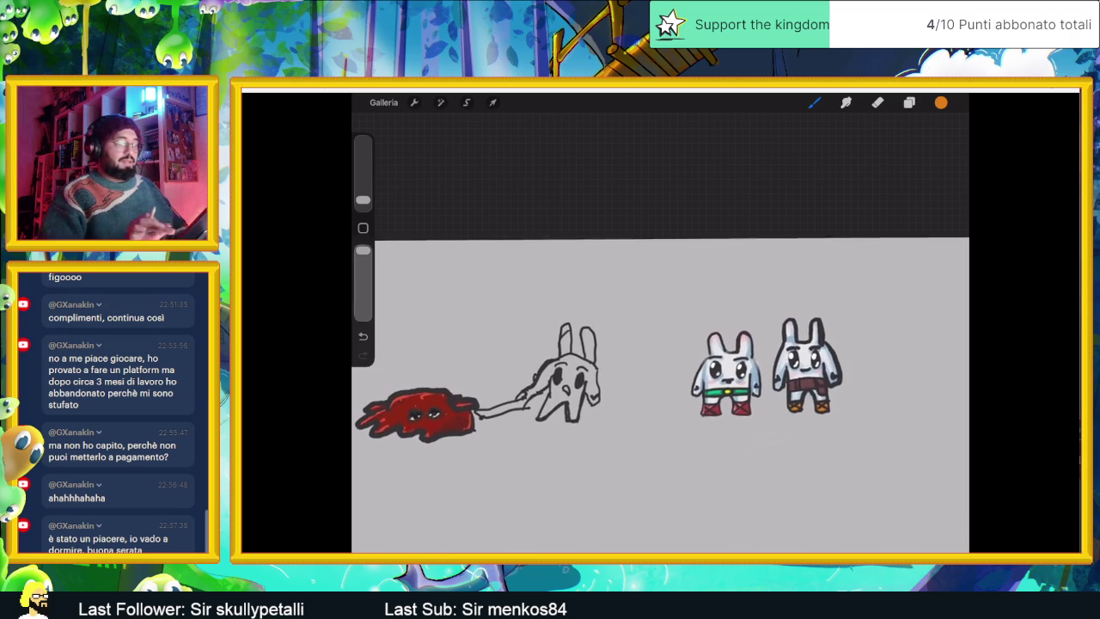
pyautogui.click(910, 102)
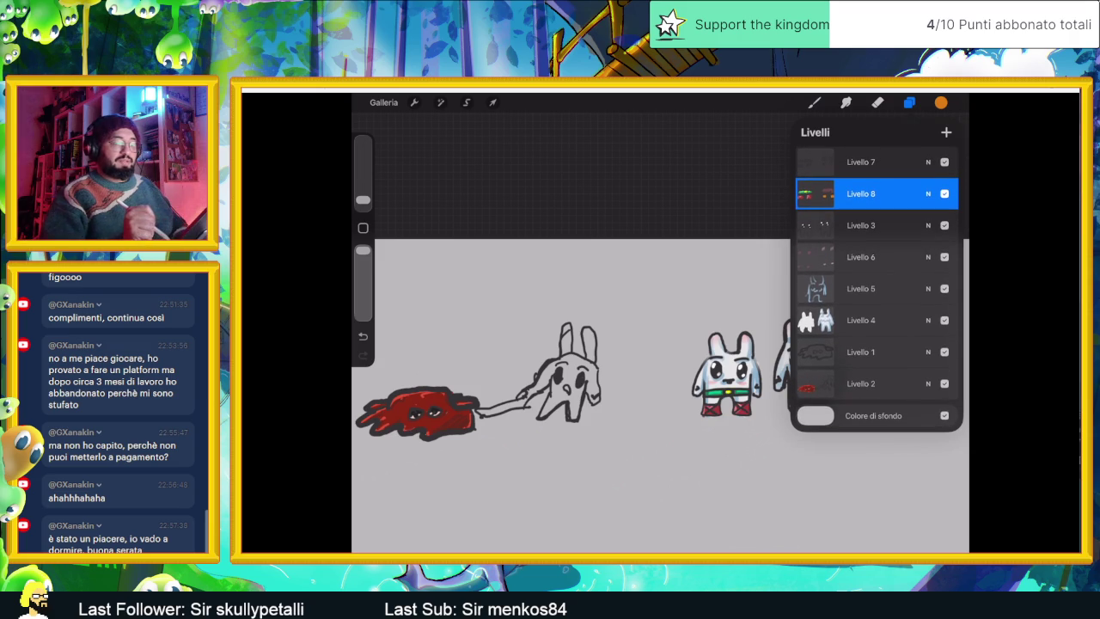
pyautogui.click(944, 415)
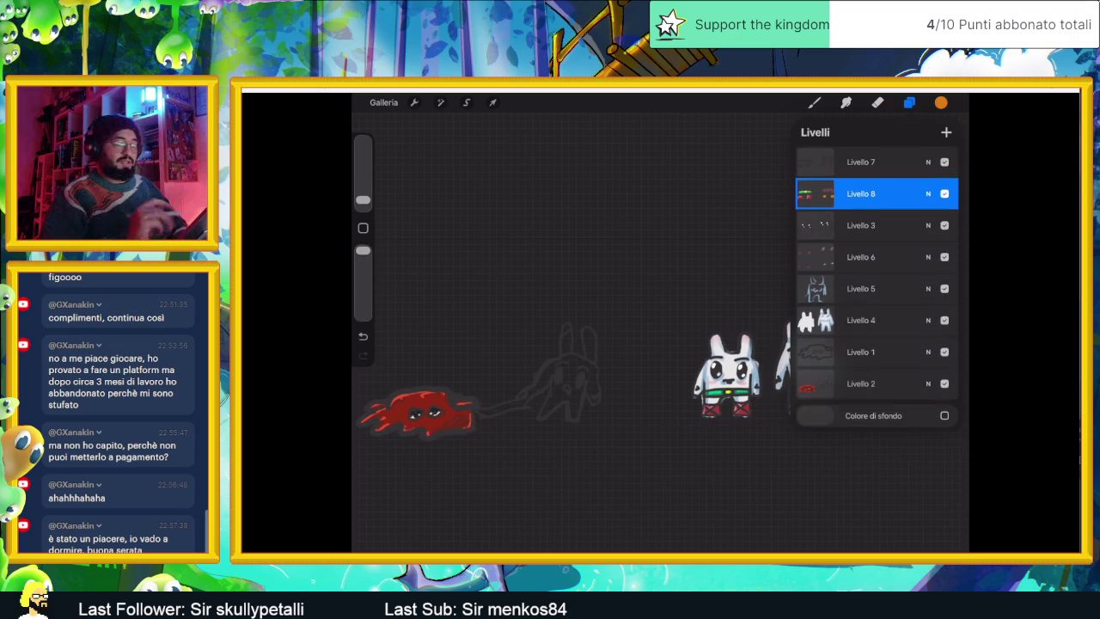
# Step: Export the drawing as a PNG through the Condividi share options
pyautogui.scroll(-1, 602, 386)
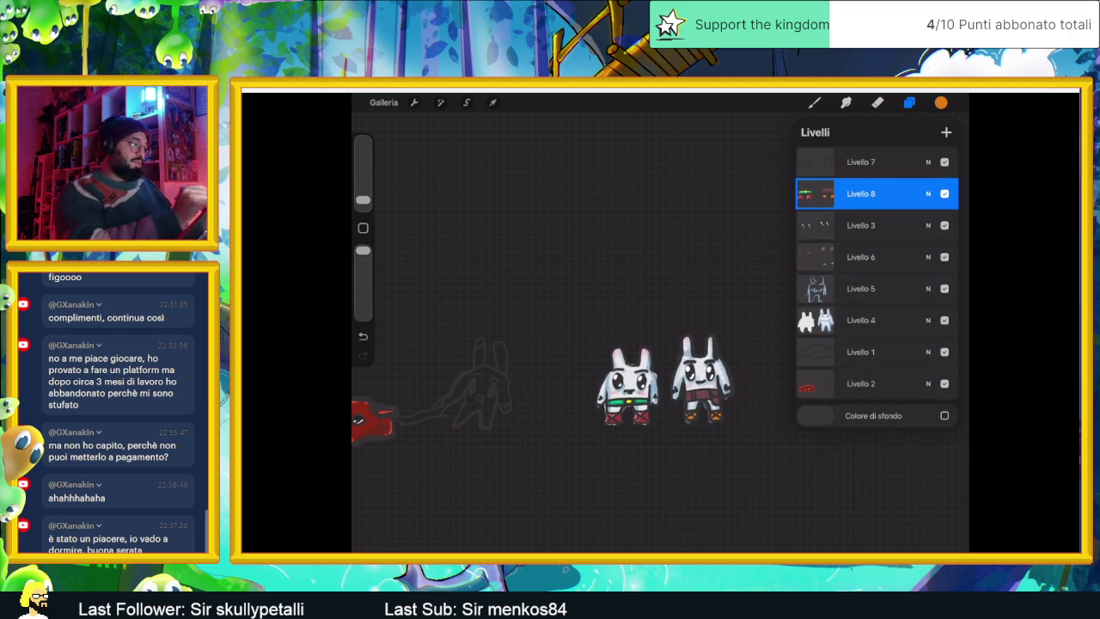
pyautogui.click(414, 103)
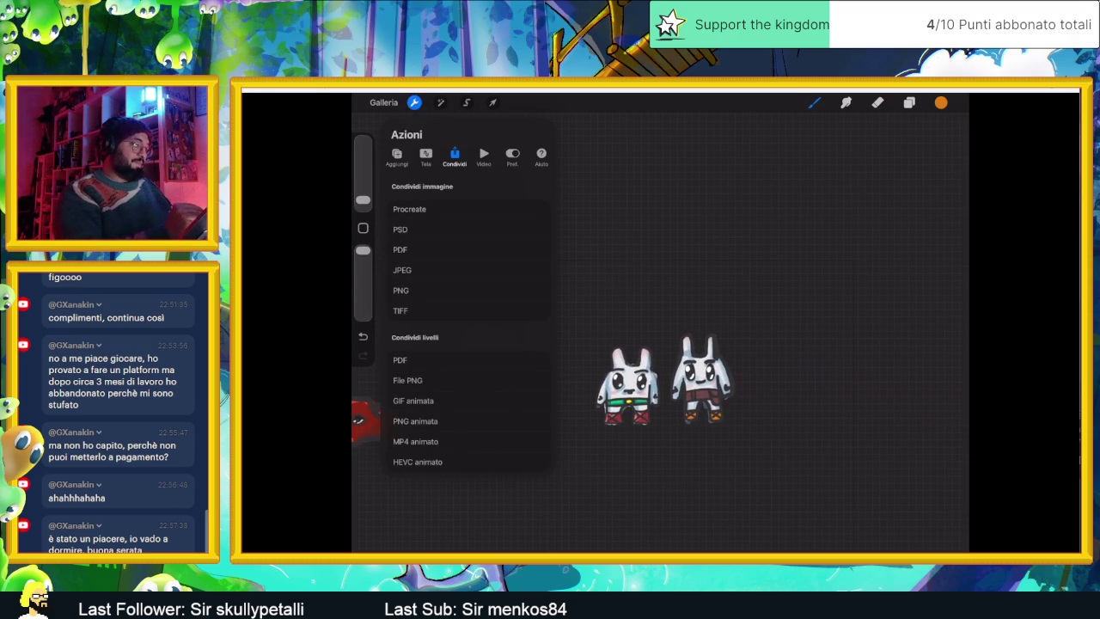
pyautogui.click(400, 290)
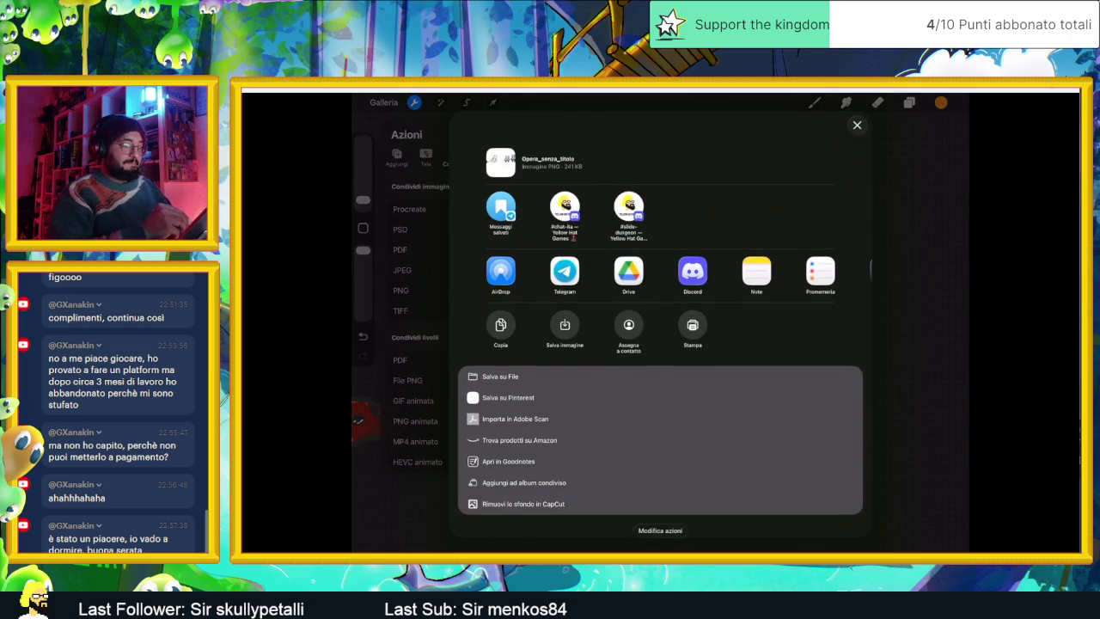
pyautogui.click(500, 377)
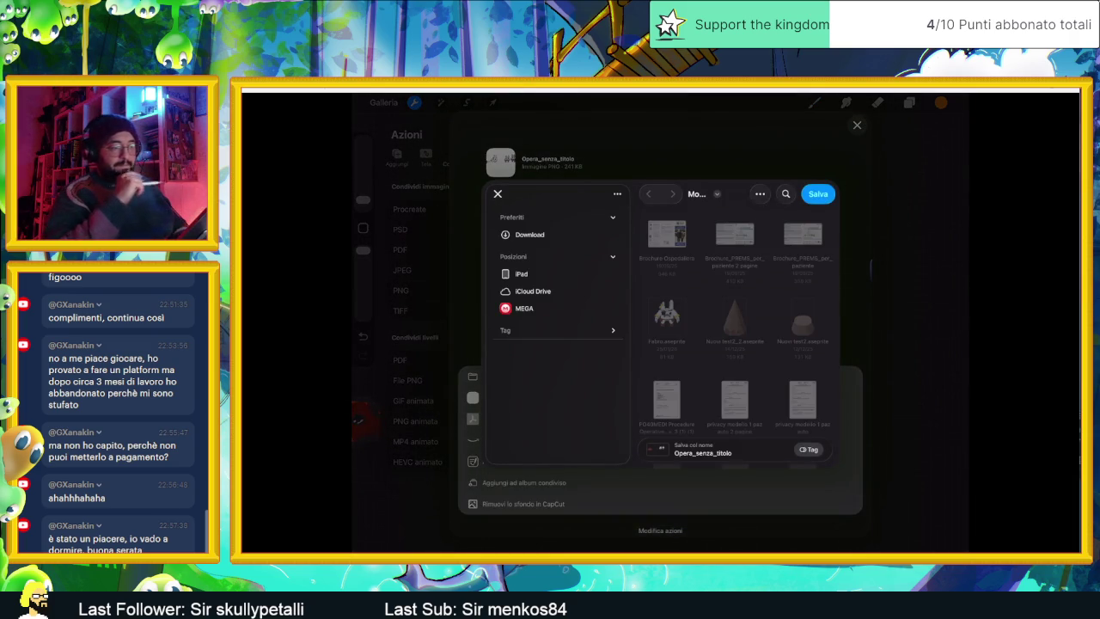
pyautogui.click(497, 194)
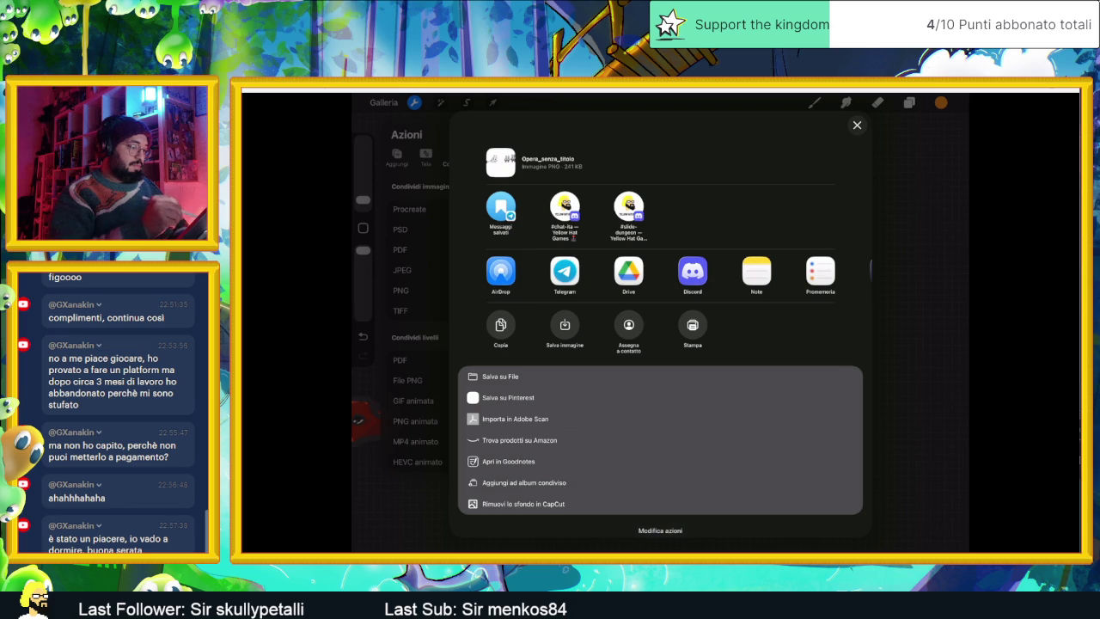
pyautogui.click(857, 125)
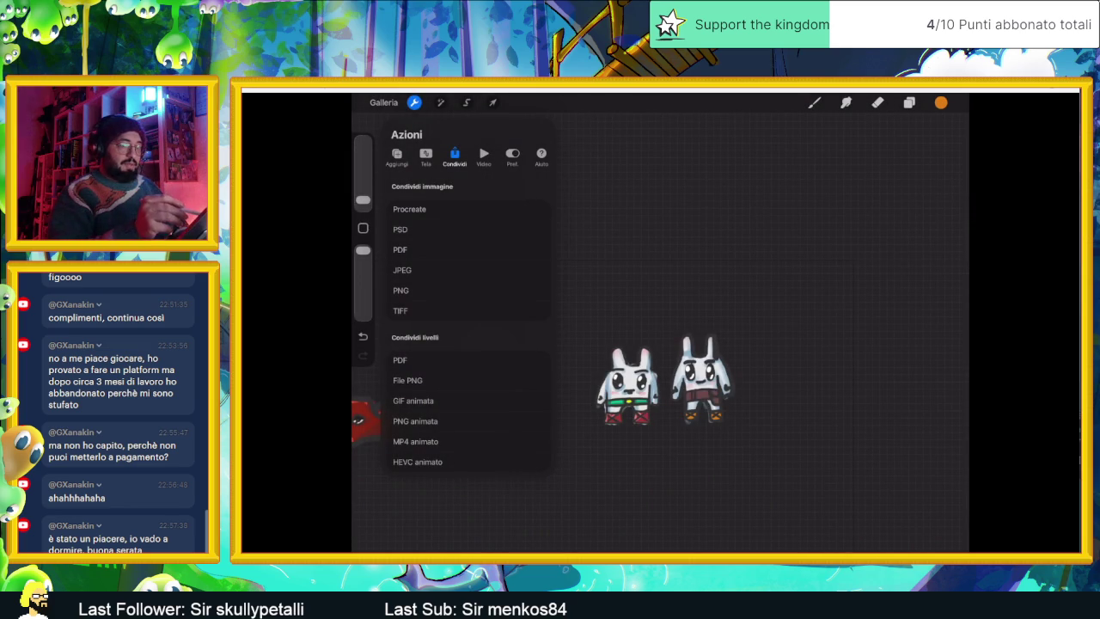
pyautogui.click(815, 102)
# Step: Re-enable the Colore di sfondo layer to restore the grey background
pyautogui.click(909, 102)
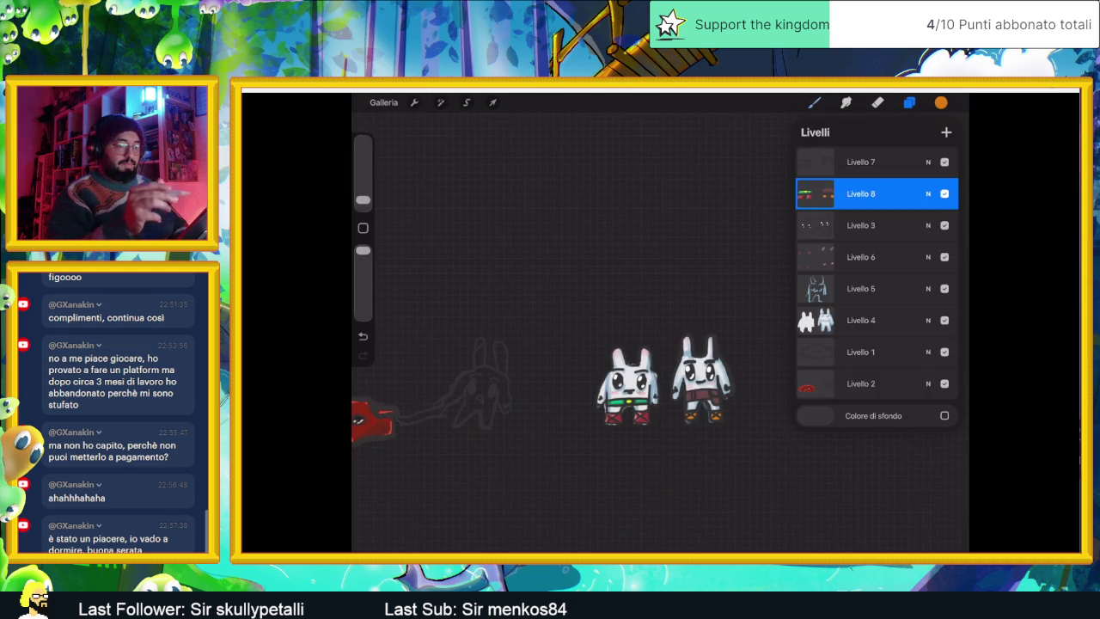
pyautogui.click(944, 415)
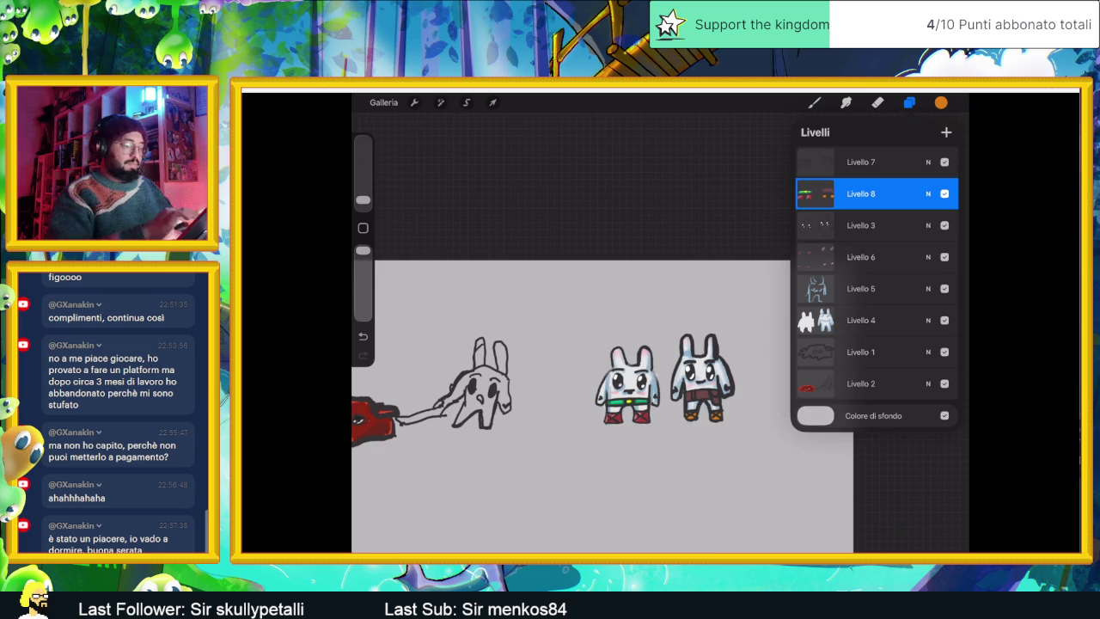
pyautogui.scroll(-2, 602, 387)
pyautogui.click(383, 102)
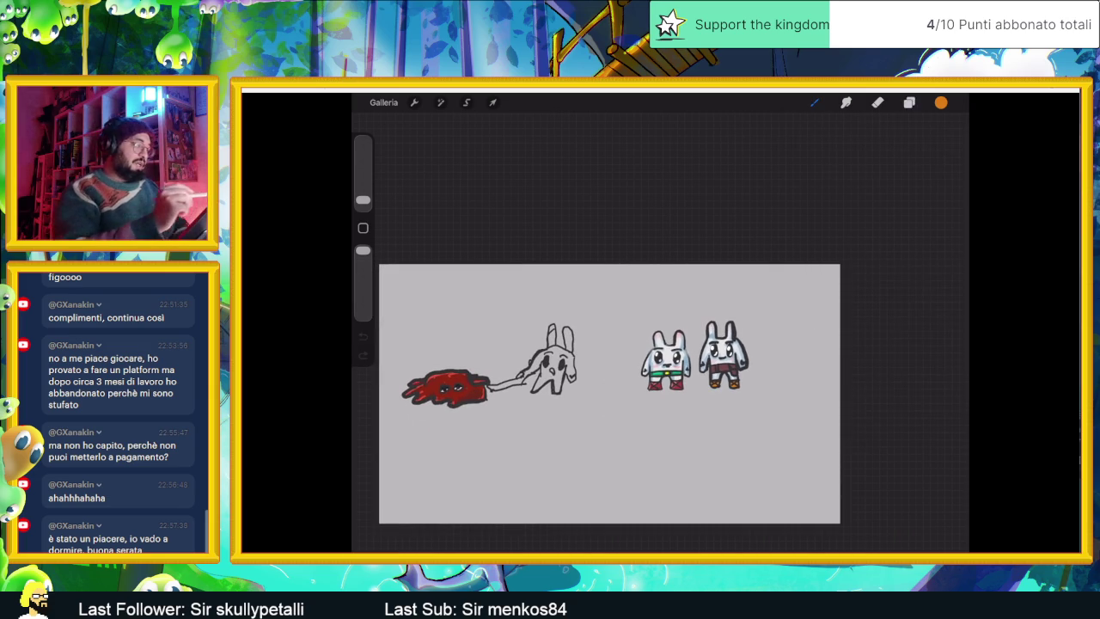
# Step: Open the leaf-hat lineup artwork and insert the exported bunny PNG, removing an accidental text box
pyautogui.click(384, 102)
pyautogui.click(908, 178)
pyautogui.scroll(2, 756, 276)
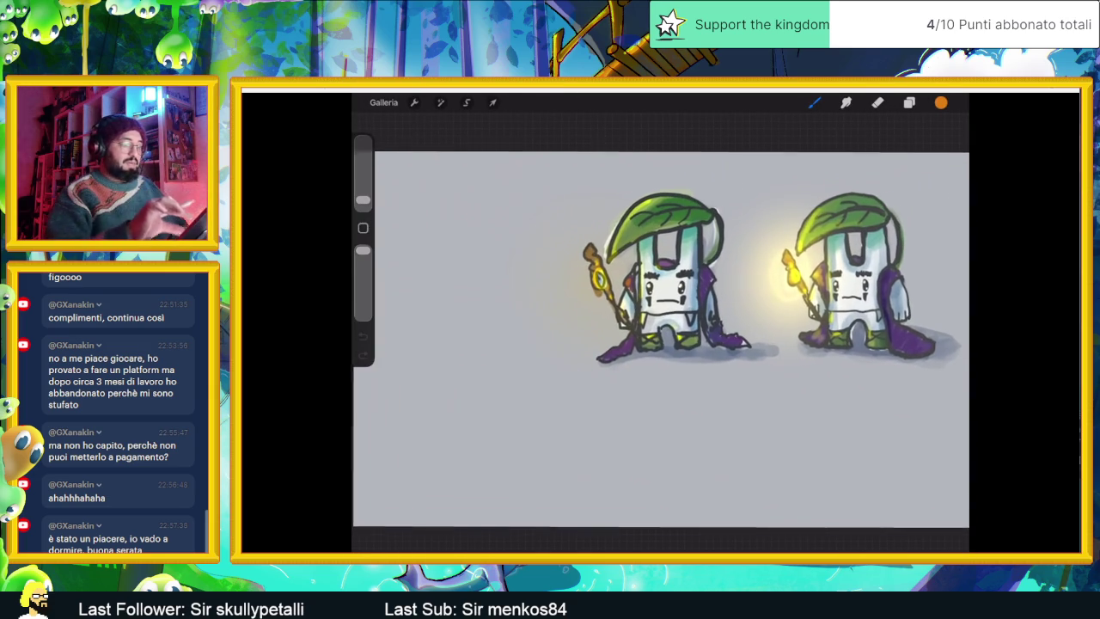
pyautogui.click(415, 102)
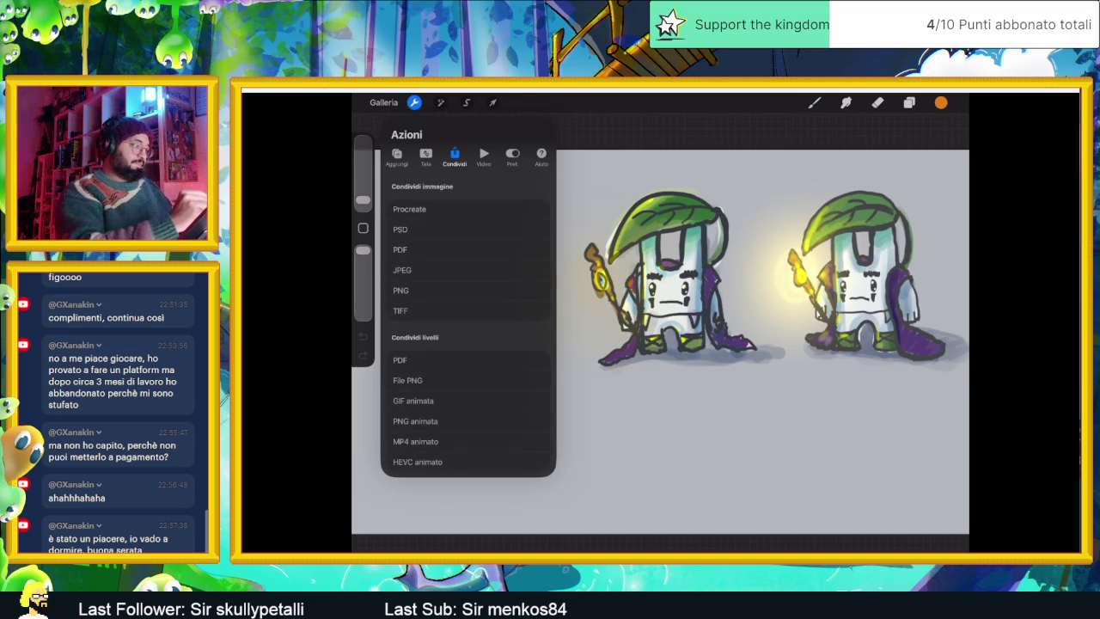
pyautogui.click(396, 156)
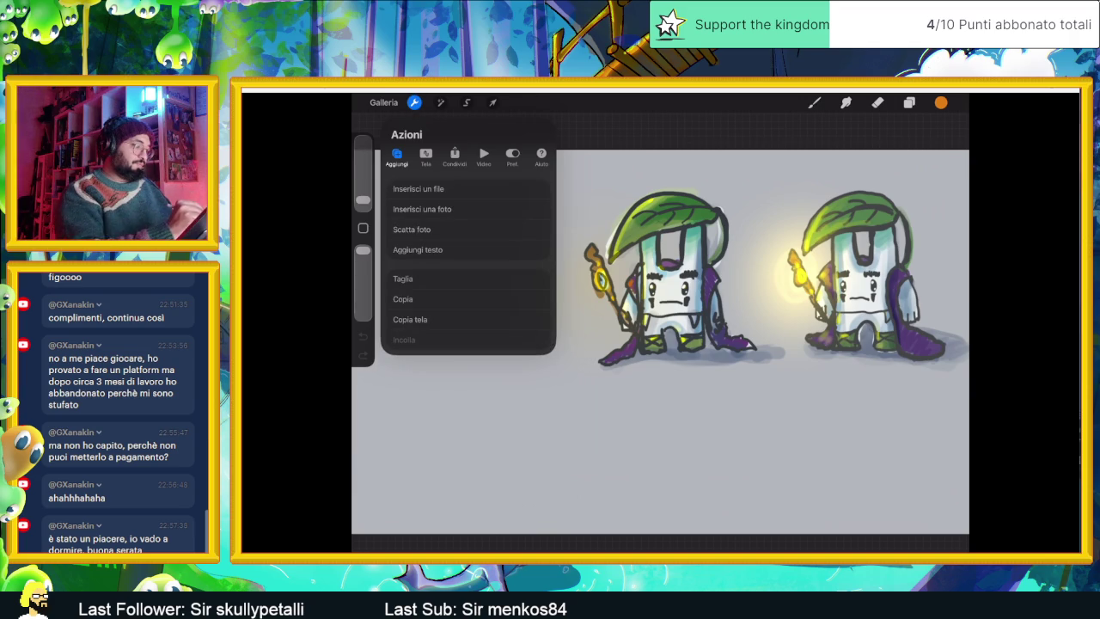
pyautogui.click(418, 249)
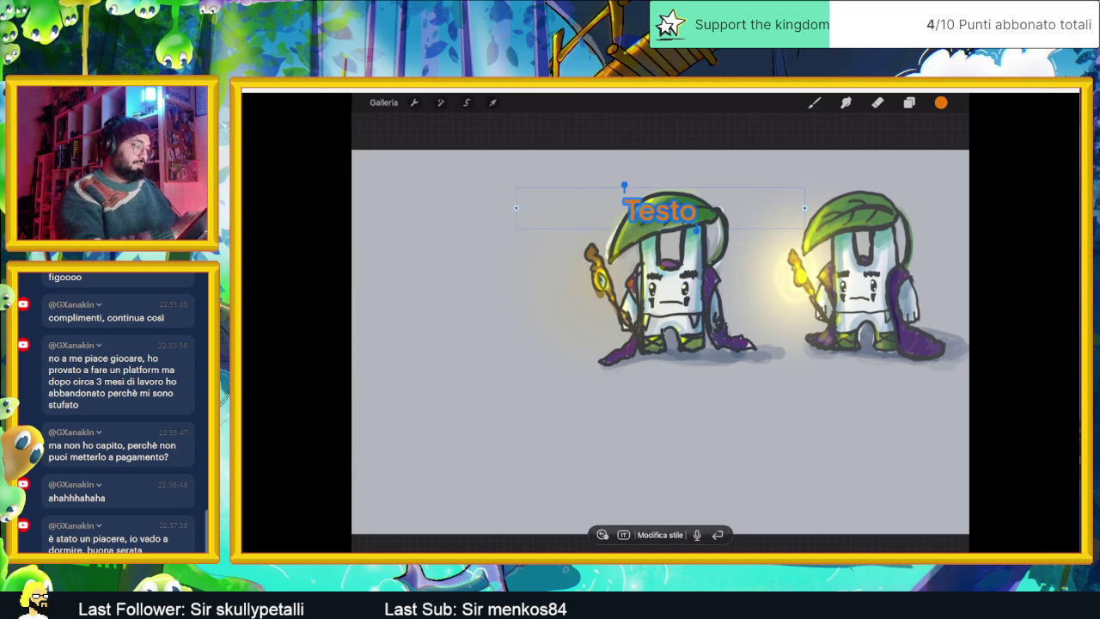
pyautogui.hotkey('ctrl', 'z')
pyautogui.click(414, 102)
pyautogui.click(422, 209)
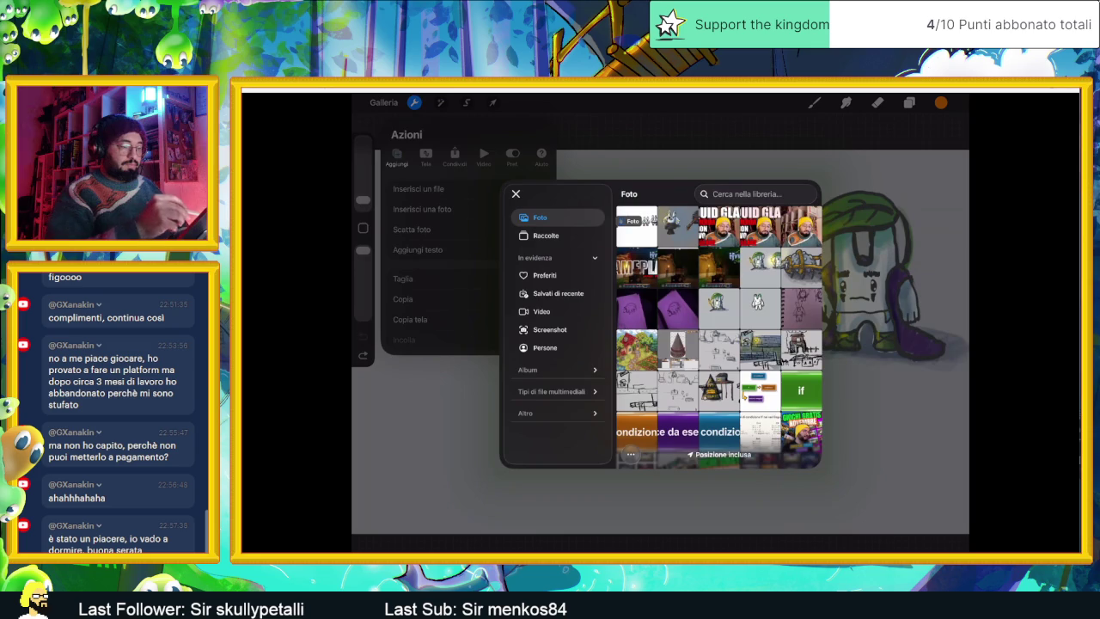
pyautogui.click(719, 302)
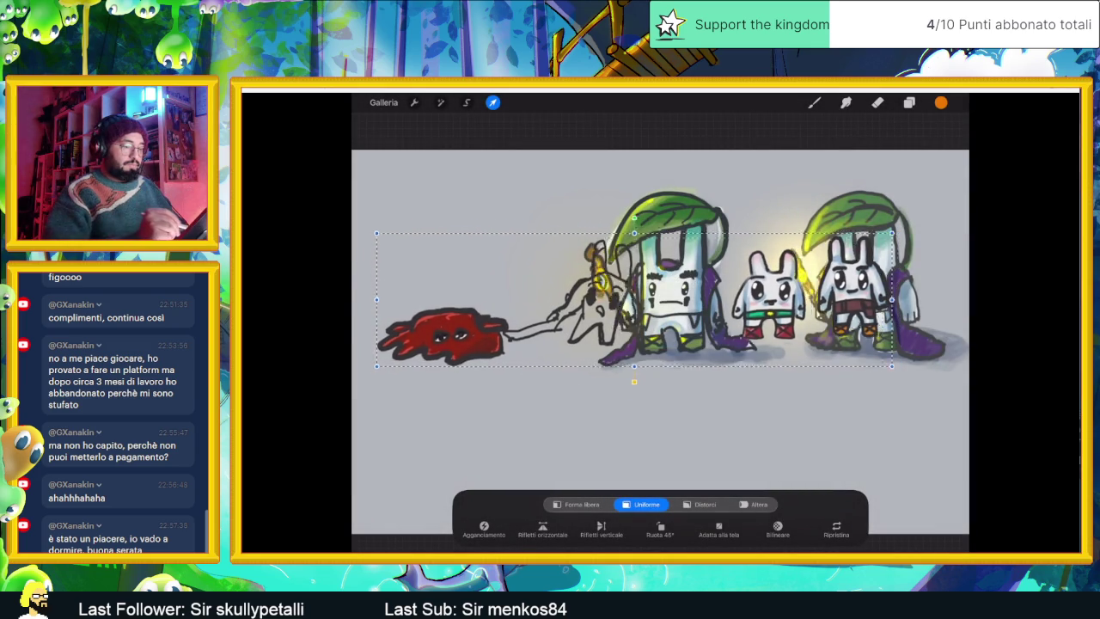
# Step: Position the bunny pair just left of the leaf-hat characters and commit the move
pyautogui.moveTo(641, 296)
pyautogui.mouseDown()
pyautogui.moveTo(531, 337)
pyautogui.moveTo(396, 322)
pyautogui.mouseUp()
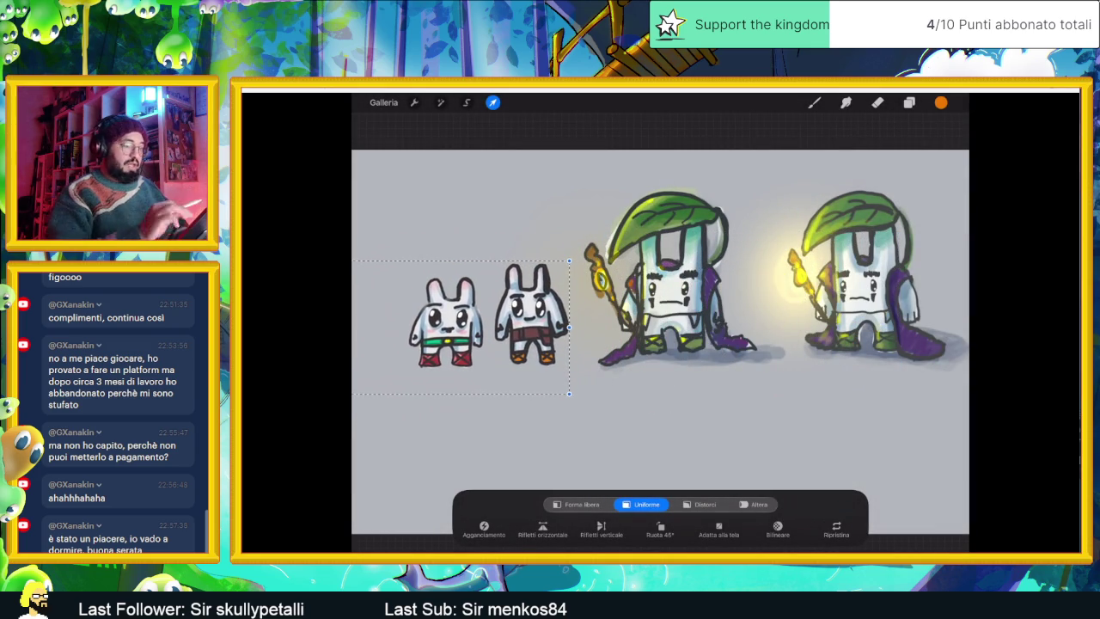
pyautogui.scroll(-3, 705, 344)
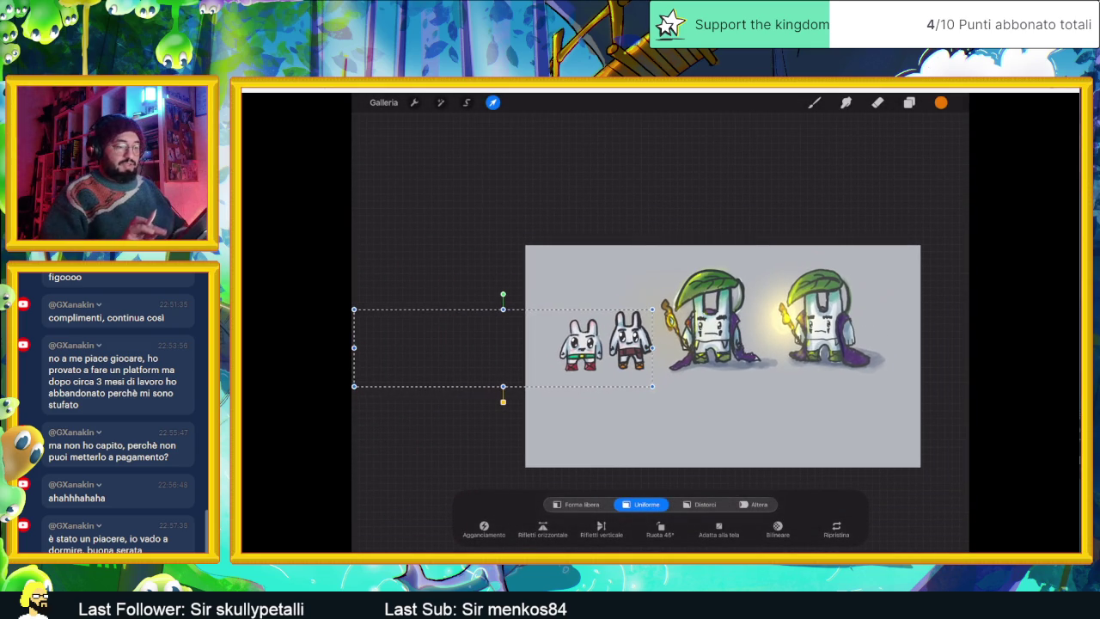
pyautogui.hscroll(2, 711, 360)
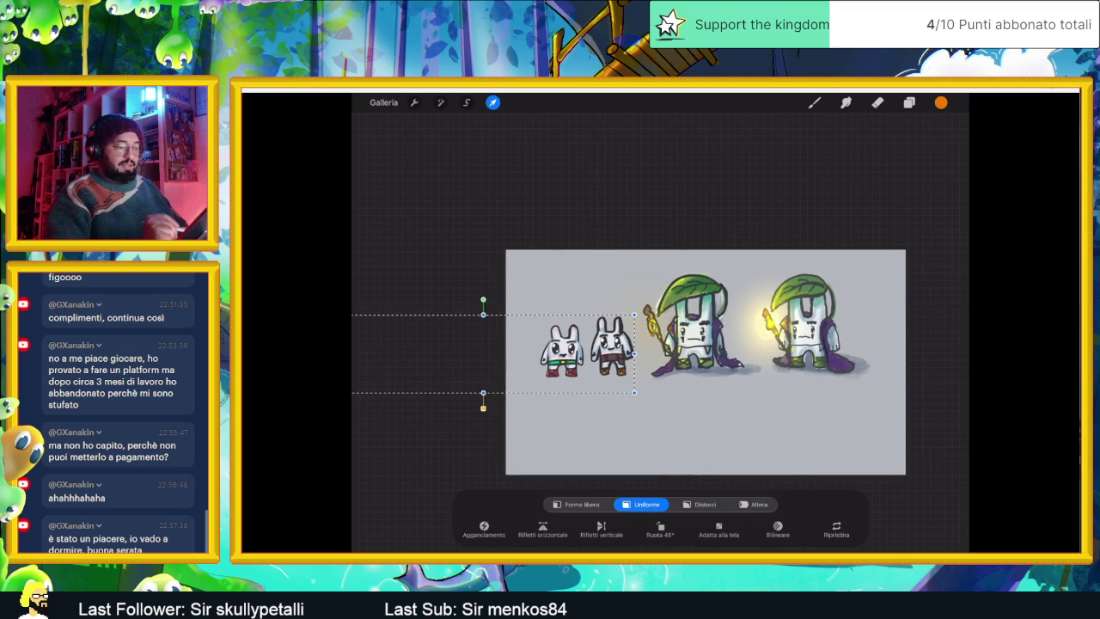
pyautogui.moveTo(594, 352); pyautogui.dragTo(600, 352)
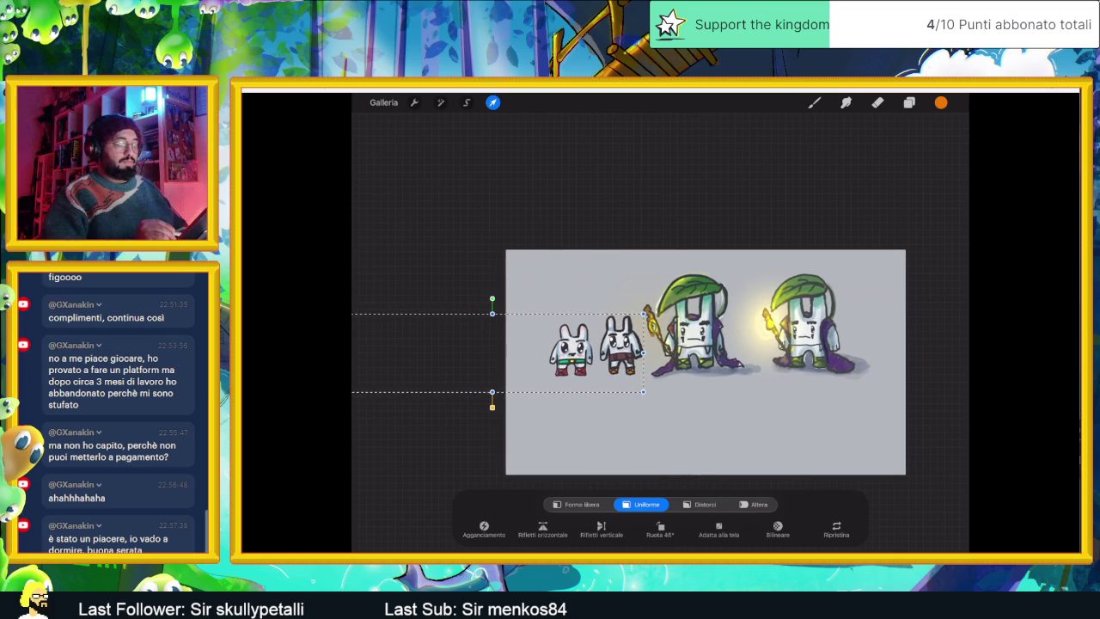
pyautogui.moveTo(597, 348); pyautogui.dragTo(600, 348)
pyautogui.click(814, 102)
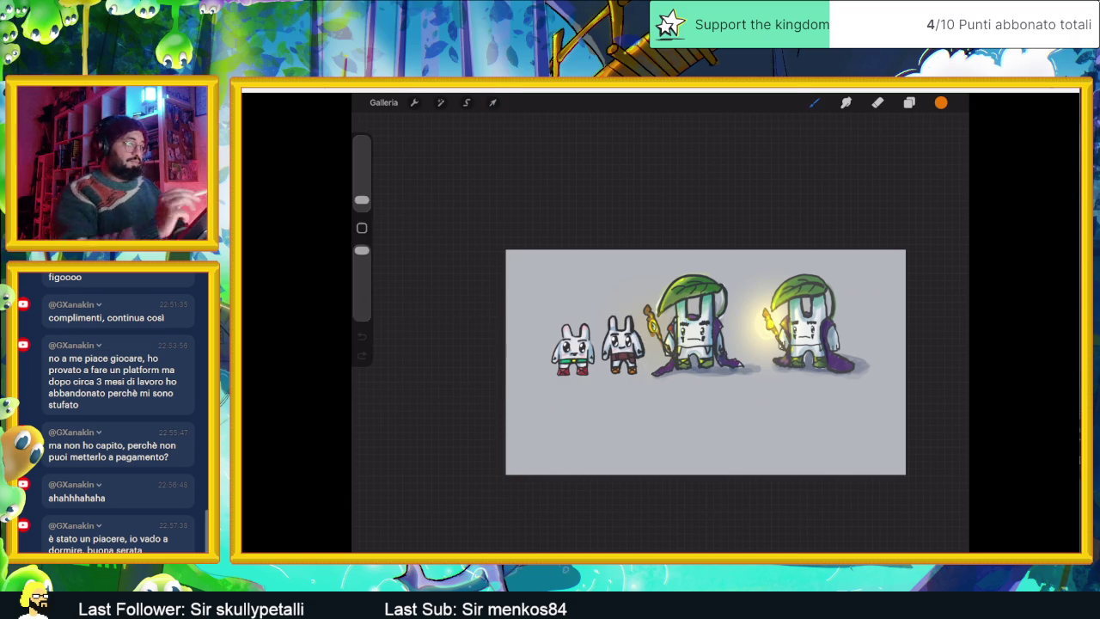
# Step: Nudge the two bunnies slightly further left with Transform, then bring up Actions
pyautogui.scroll(-2, 684, 378)
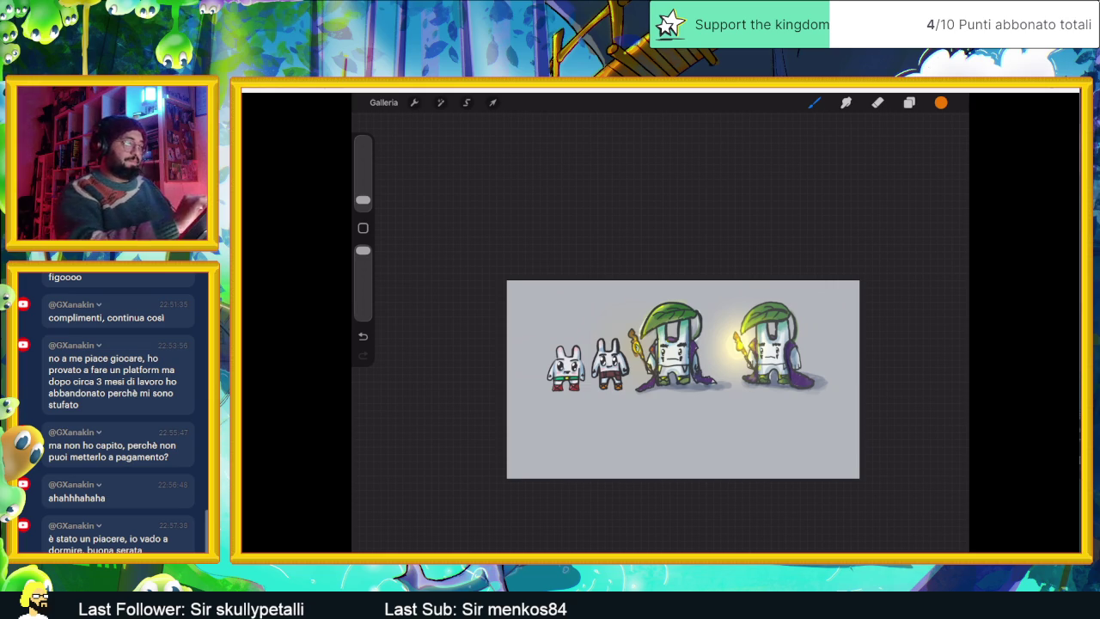
pyautogui.click(493, 103)
pyautogui.moveTo(588, 364); pyautogui.dragTo(573, 365)
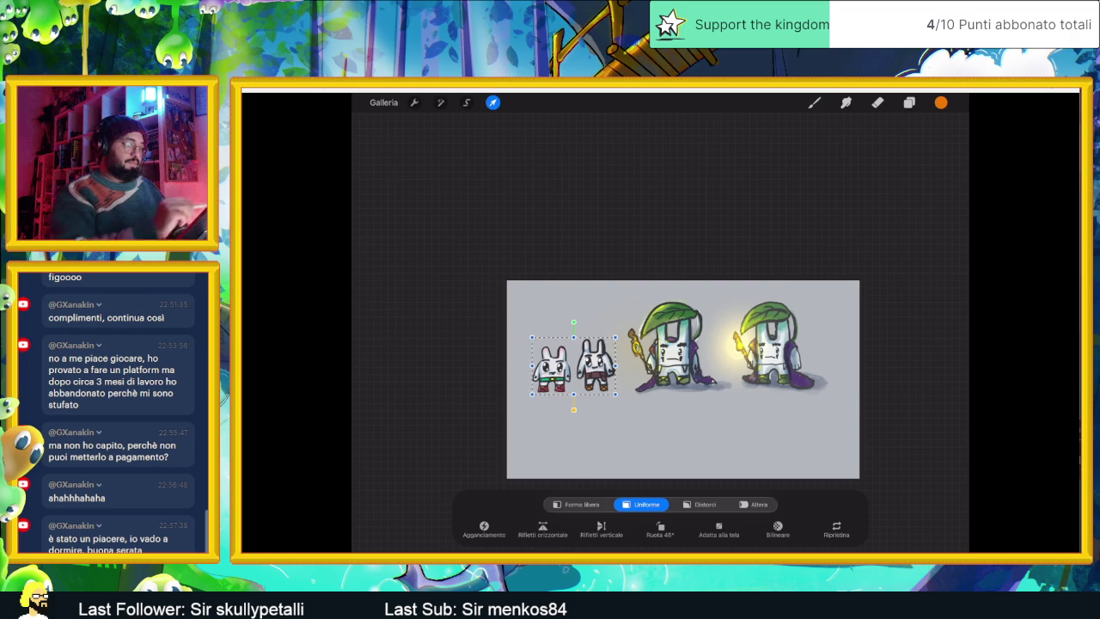
pyautogui.click(814, 102)
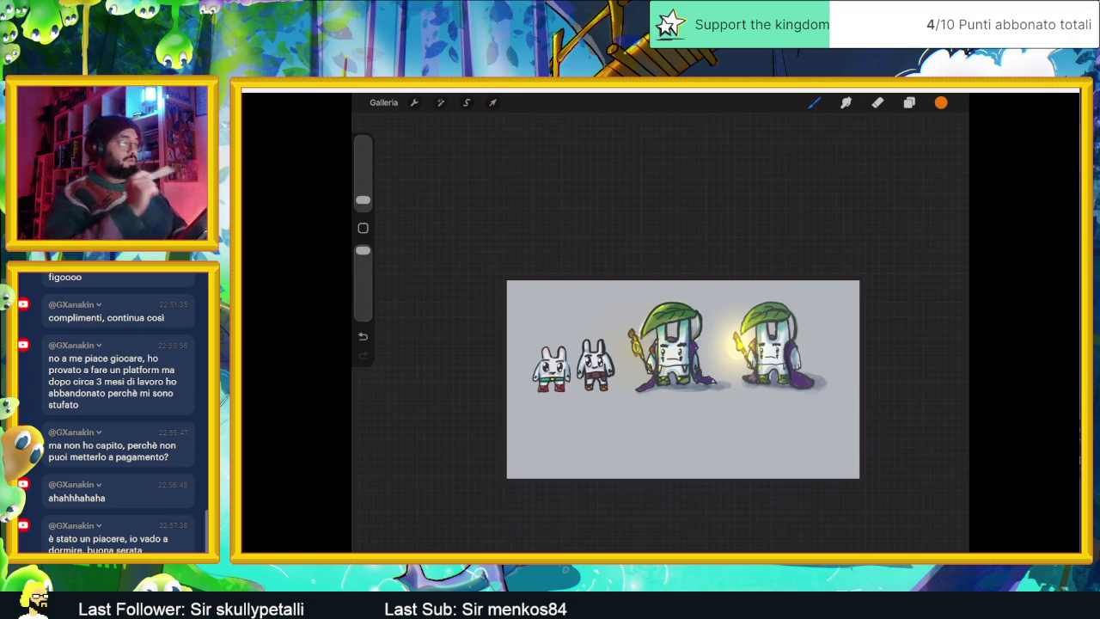
pyautogui.click(415, 102)
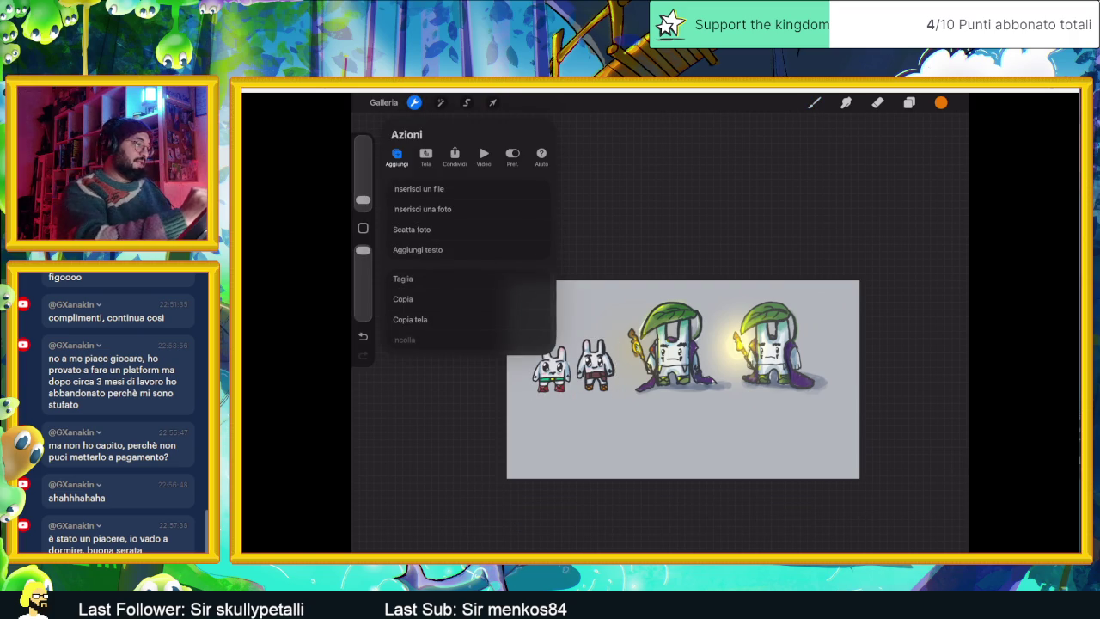
# Step: Return to the Galleria and reopen the original bunny sketch artwork
pyautogui.click(415, 103)
pyautogui.click(383, 102)
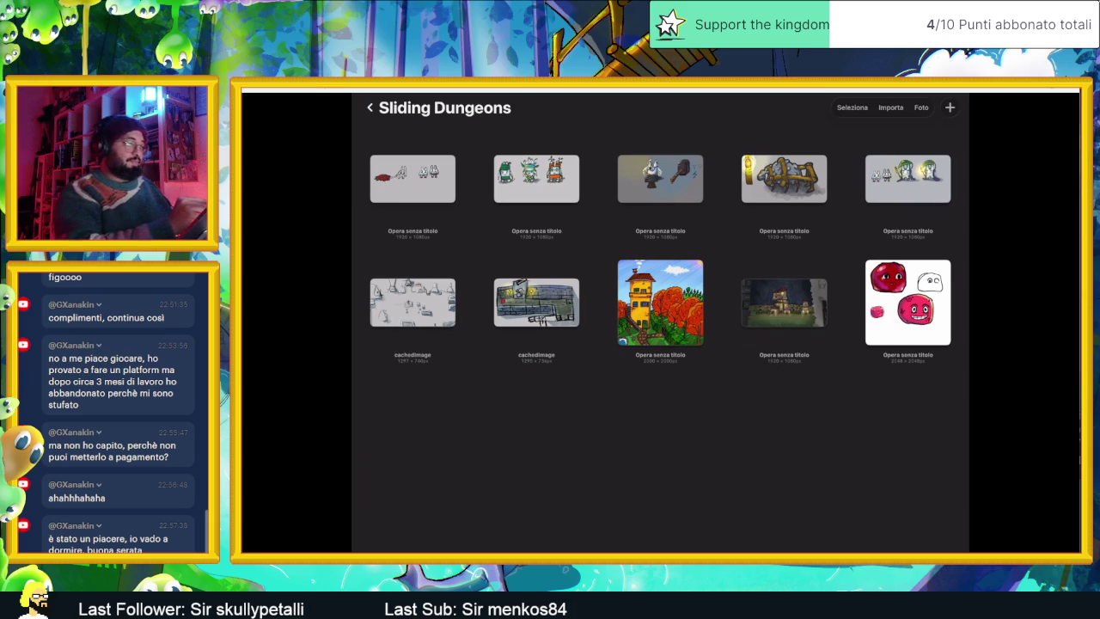
pyautogui.moveTo(439, 178); pyautogui.dragTo(370, 178)
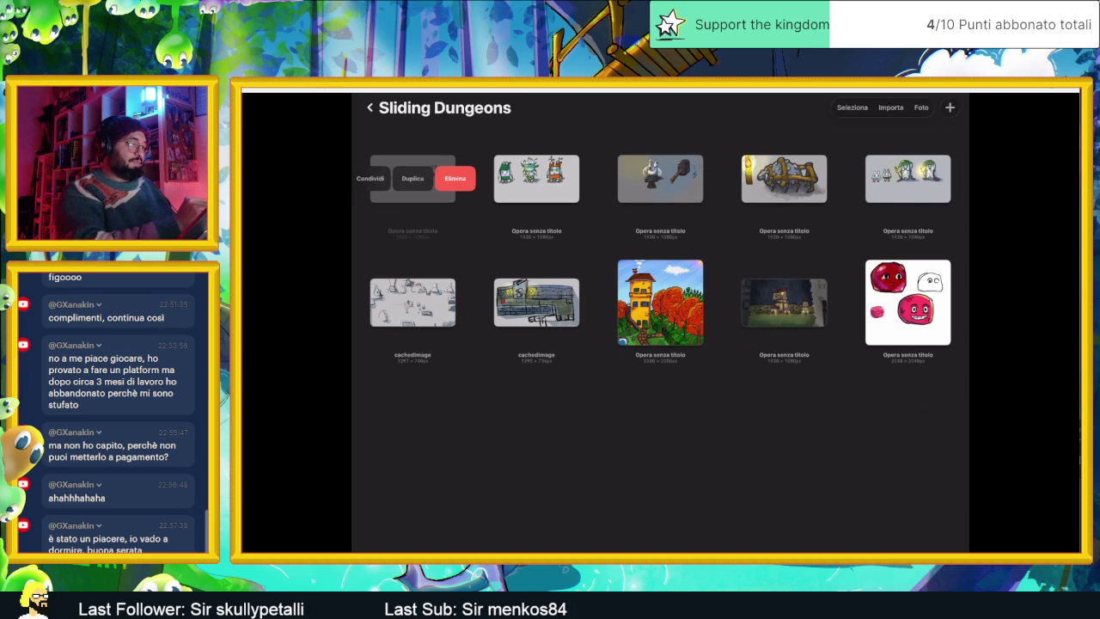
pyautogui.click(413, 178)
pyautogui.click(412, 178)
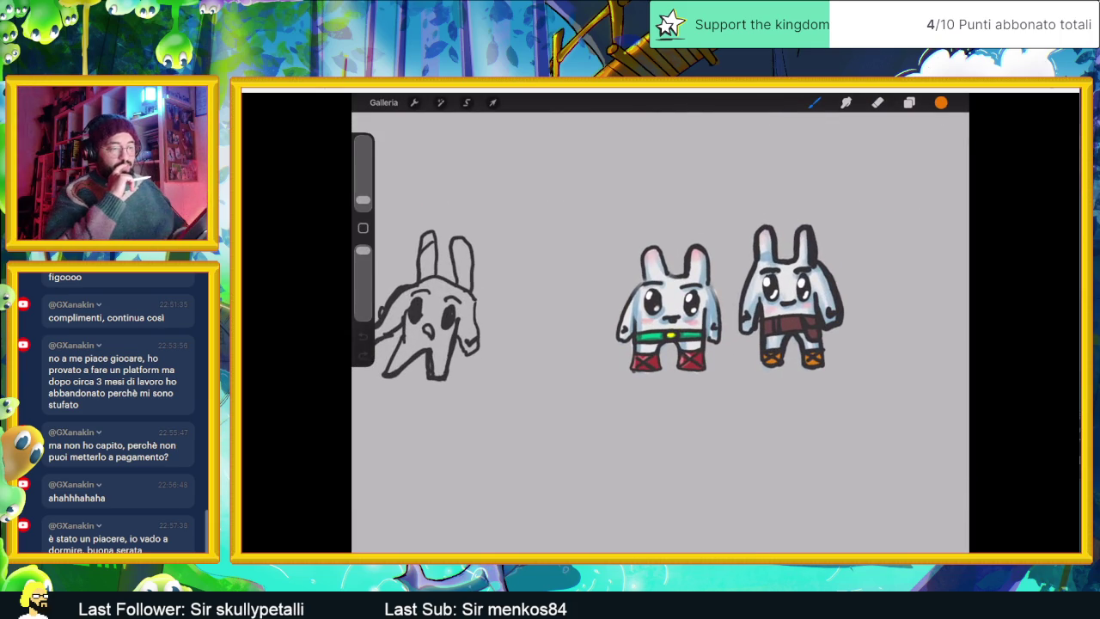
pyautogui.moveTo(602, 300); pyautogui.dragTo(636, 328)
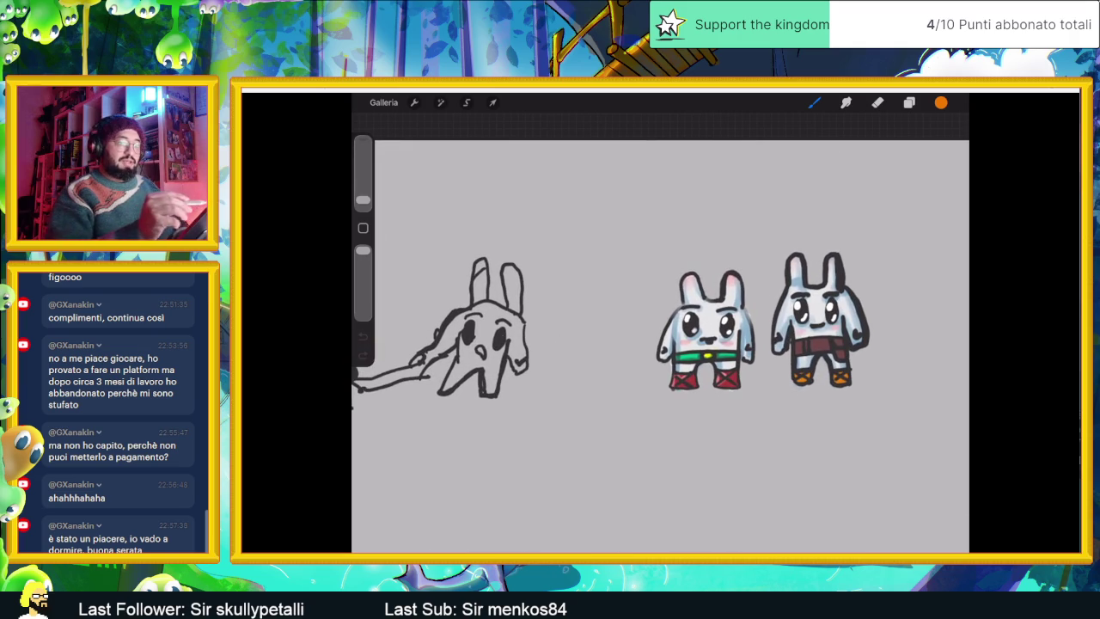
pyautogui.click(909, 102)
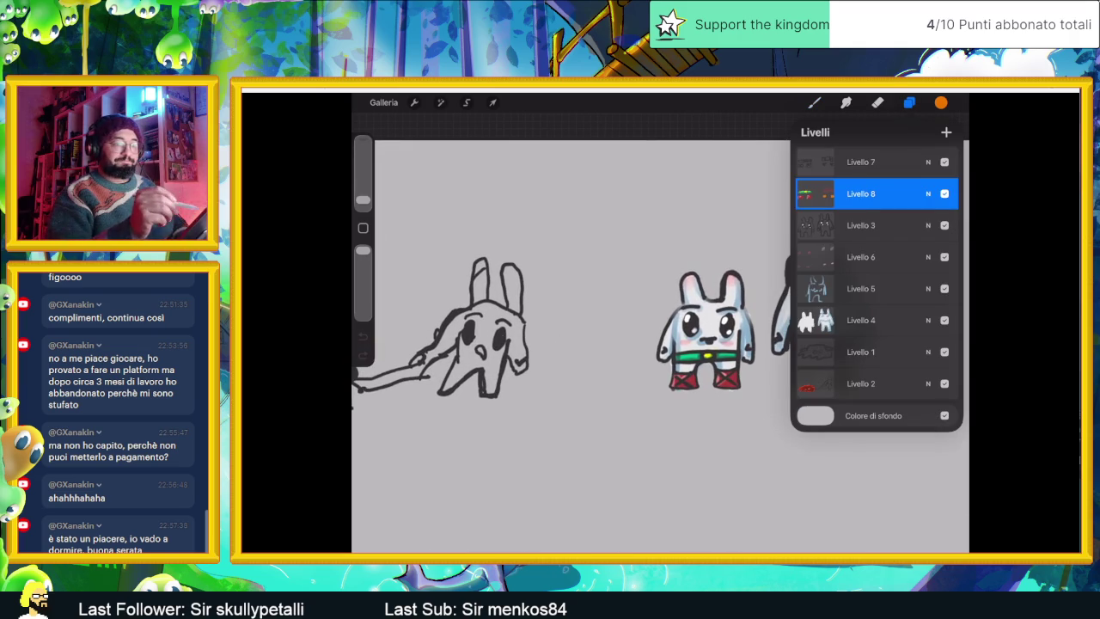
# Step: Add a new layer, sample a colour from the bunny, and clear the test stroke
pyautogui.click(946, 131)
pyautogui.moveTo(637, 273); pyautogui.dragTo(646, 265)
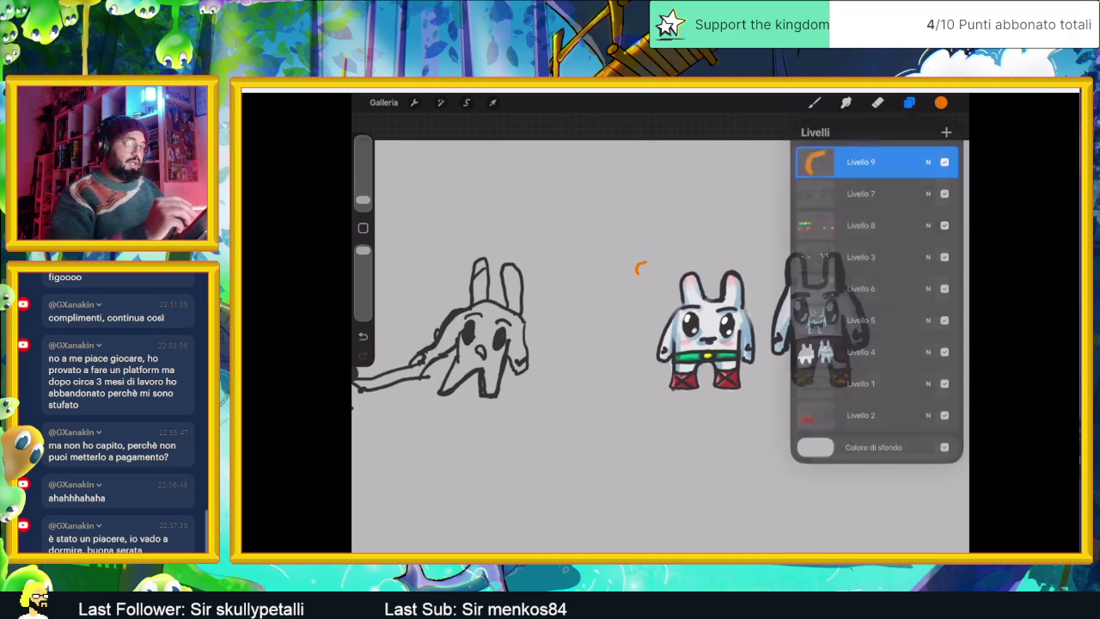
pyautogui.click(941, 103)
pyautogui.moveTo(738, 324); pyautogui.dragTo(739, 323)
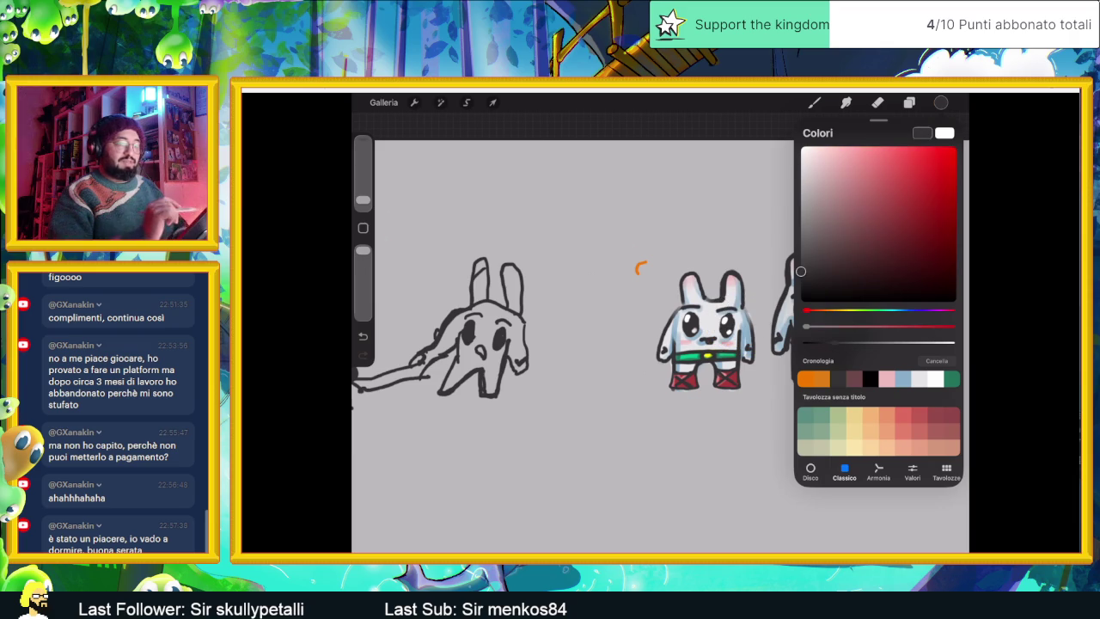
pyautogui.click(815, 102)
pyautogui.click(815, 102)
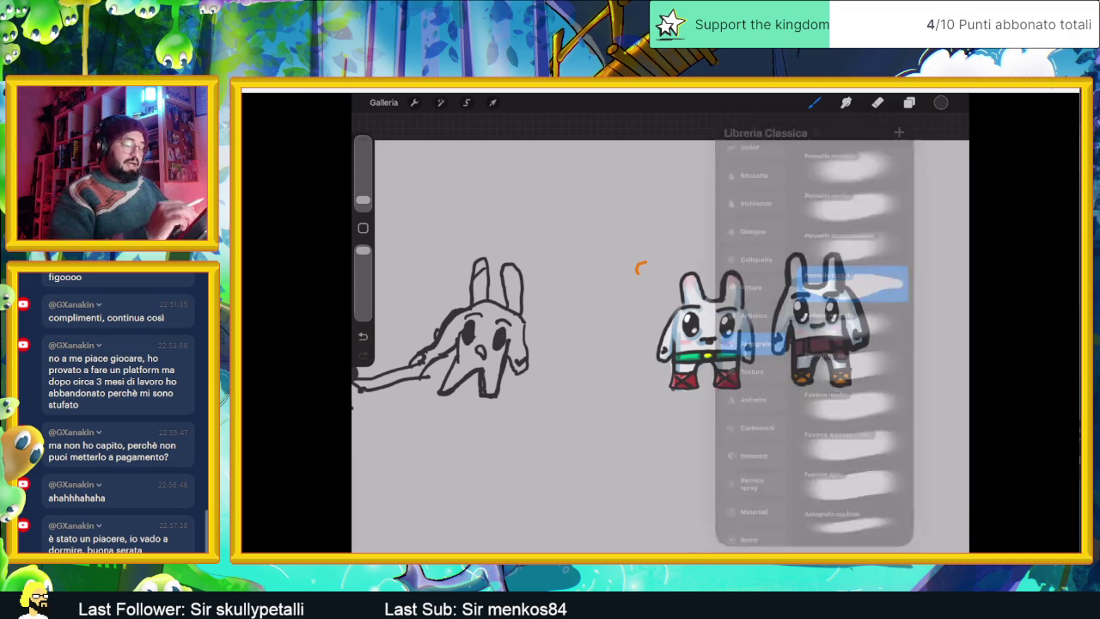
pyautogui.scroll(2, 641, 335)
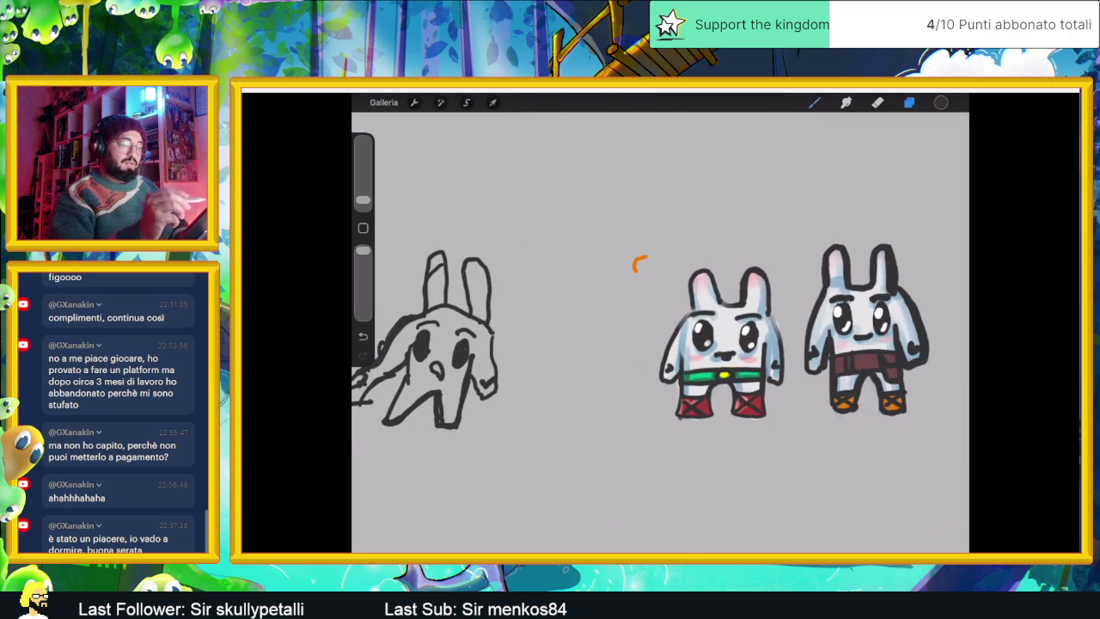
pyautogui.click(909, 102)
pyautogui.click(868, 162)
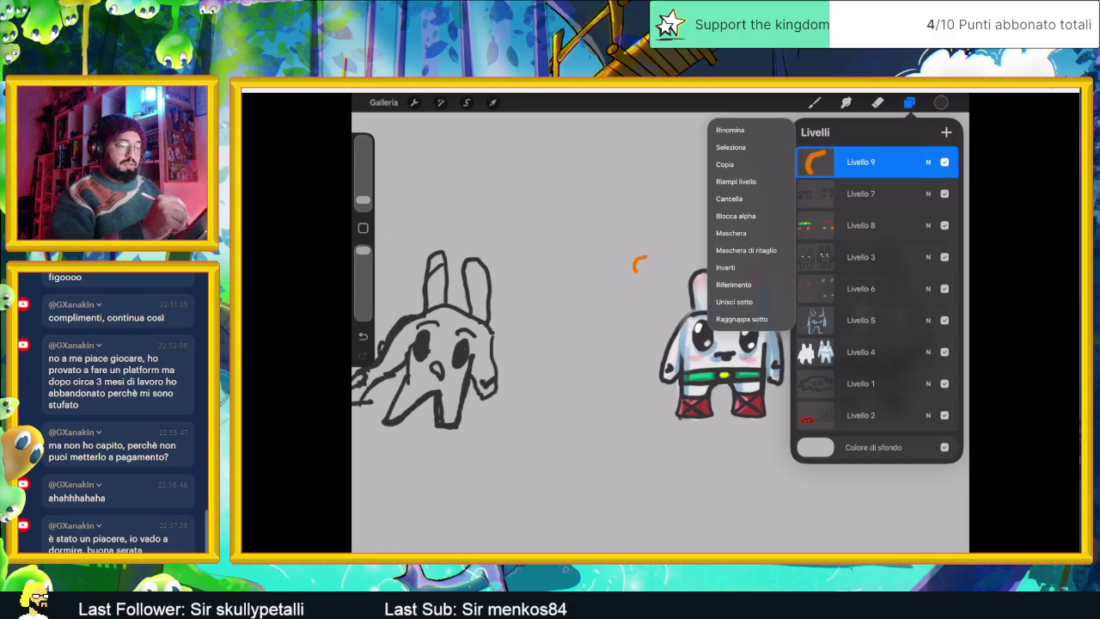
pyautogui.click(729, 199)
pyautogui.click(909, 102)
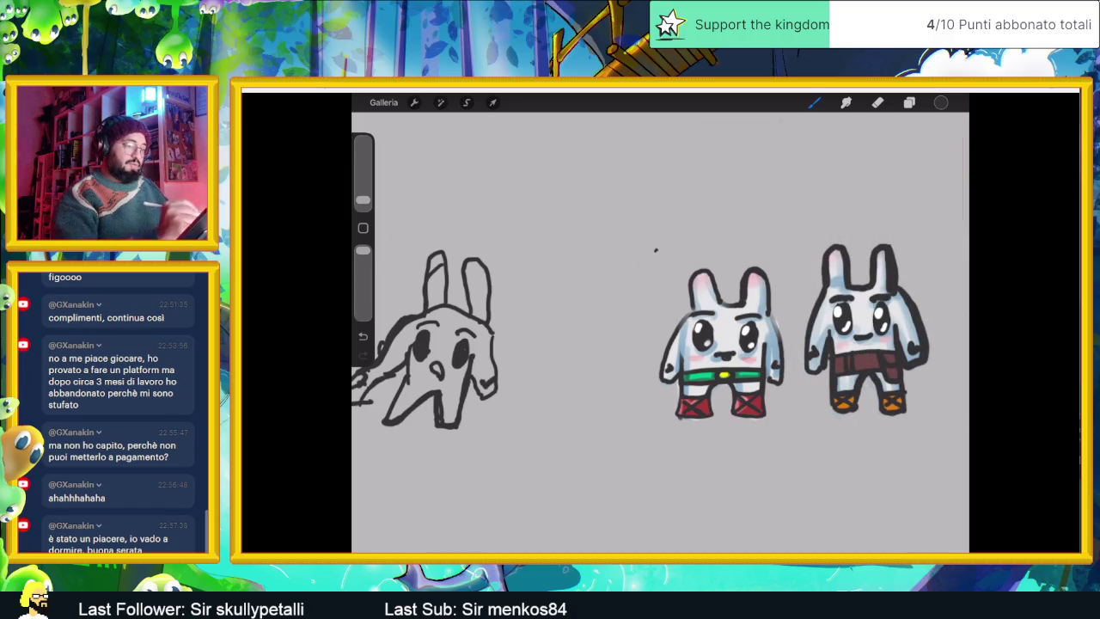
# Step: Draw a tall vertical staff beside the green-belted bunny
pyautogui.moveTo(658, 247); pyautogui.dragTo(658, 413)
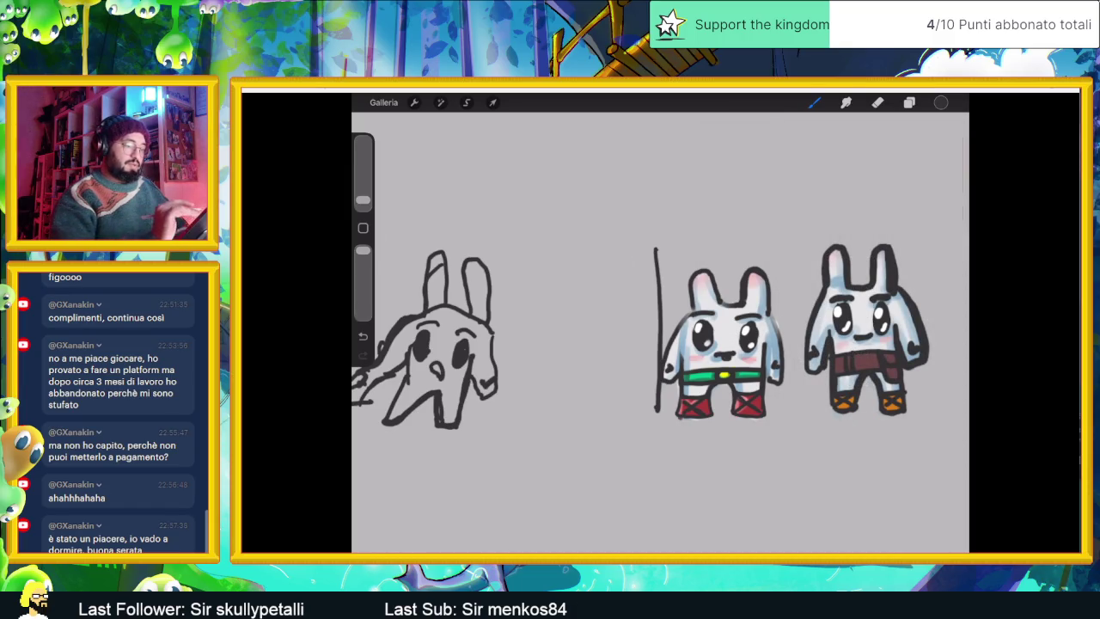
pyautogui.hotkey('ctrl', 'z')
pyautogui.moveTo(654, 269); pyautogui.dragTo(658, 406)
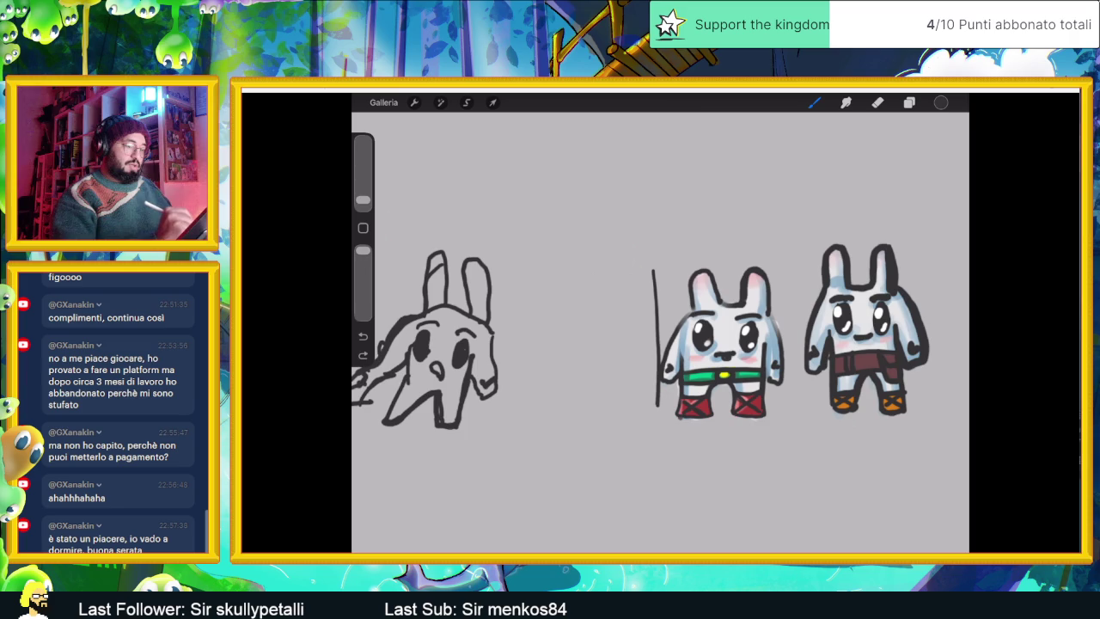
pyautogui.moveTo(655, 268); pyautogui.dragTo(661, 425)
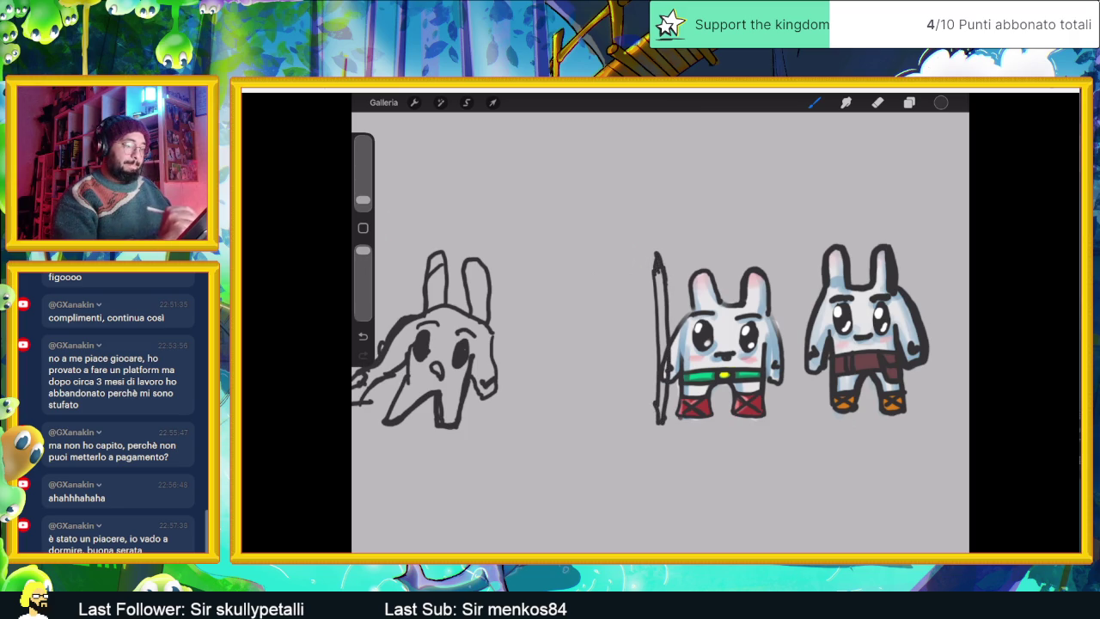
pyautogui.moveTo(660, 296); pyautogui.dragTo(656, 402)
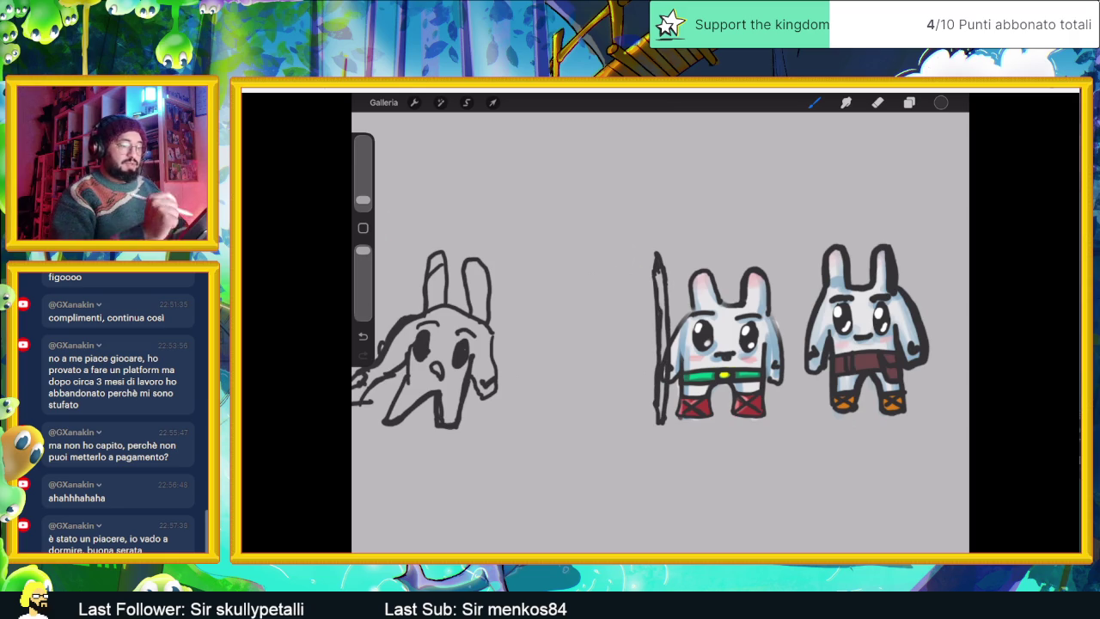
pyautogui.click(909, 102)
# Step: Add another new layer and choose a reddish-brown colour
pyautogui.click(946, 132)
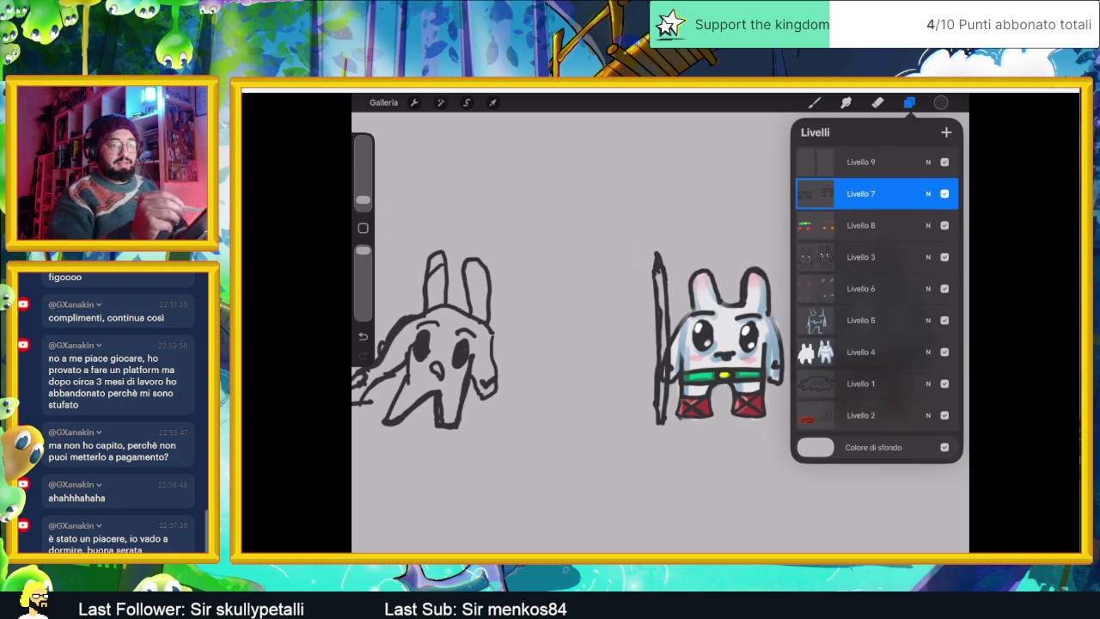
pyautogui.click(941, 102)
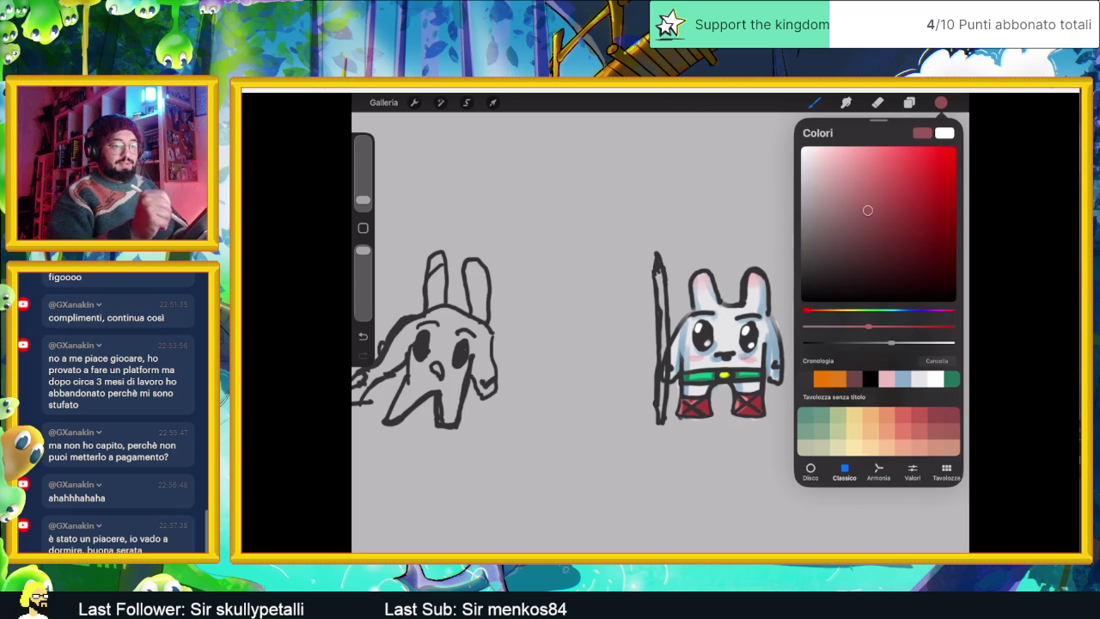
pyautogui.click(829, 310)
pyautogui.click(821, 310)
pyautogui.moveTo(892, 175); pyautogui.dragTo(889, 216)
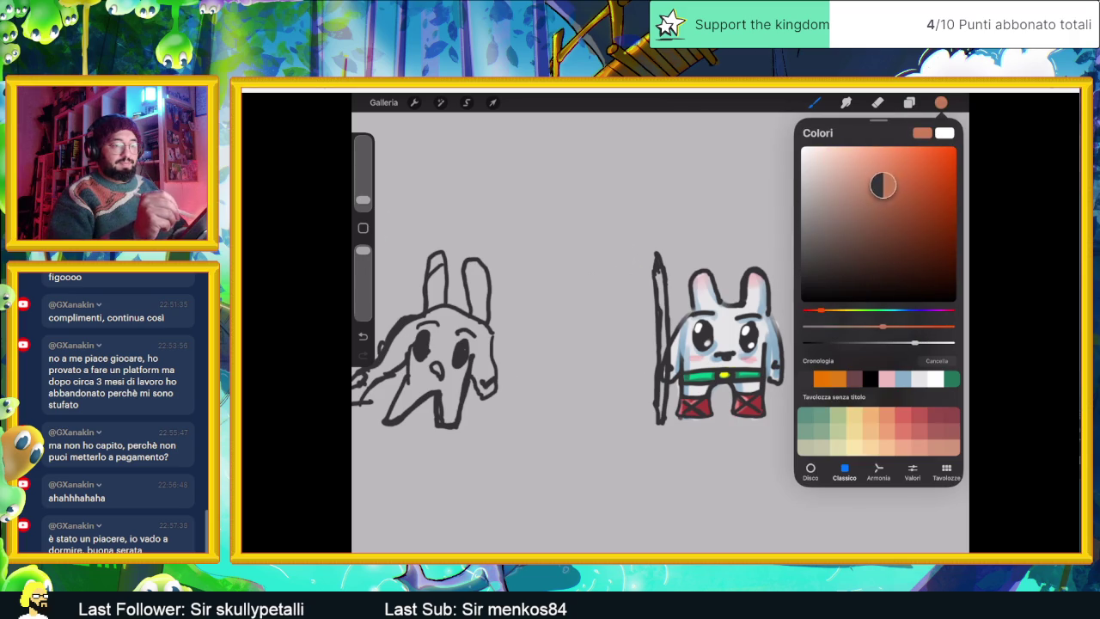
# Step: Paint the staff reddish-brown on the new layer
pyautogui.moveTo(660, 282); pyautogui.dragTo(655, 405)
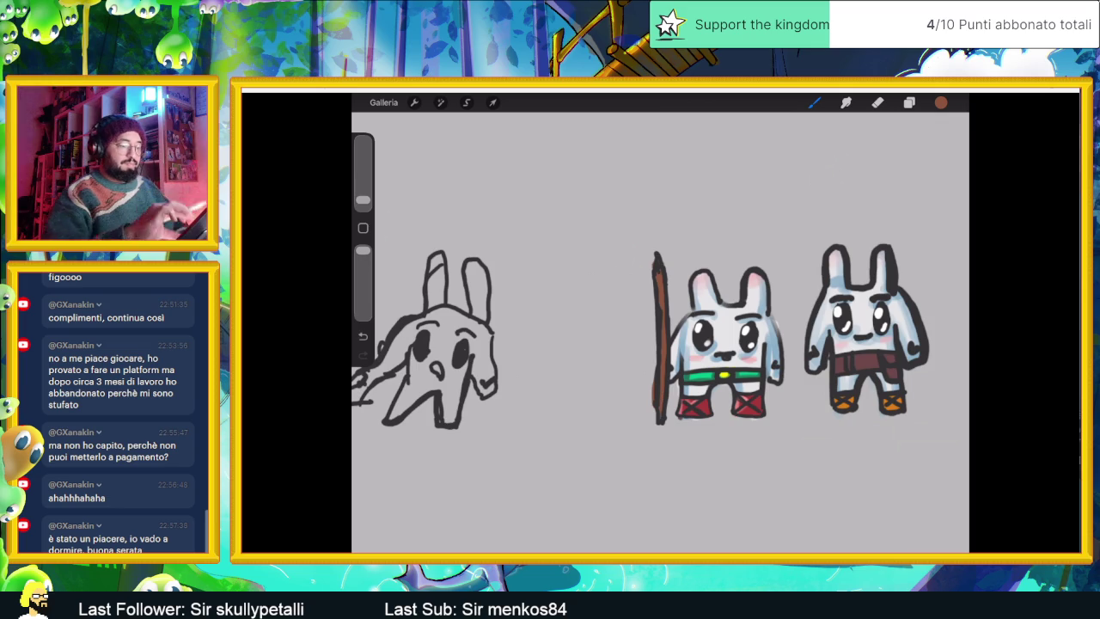
pyautogui.scroll(-2, 660, 344)
pyautogui.scroll(-2, 660, 369)
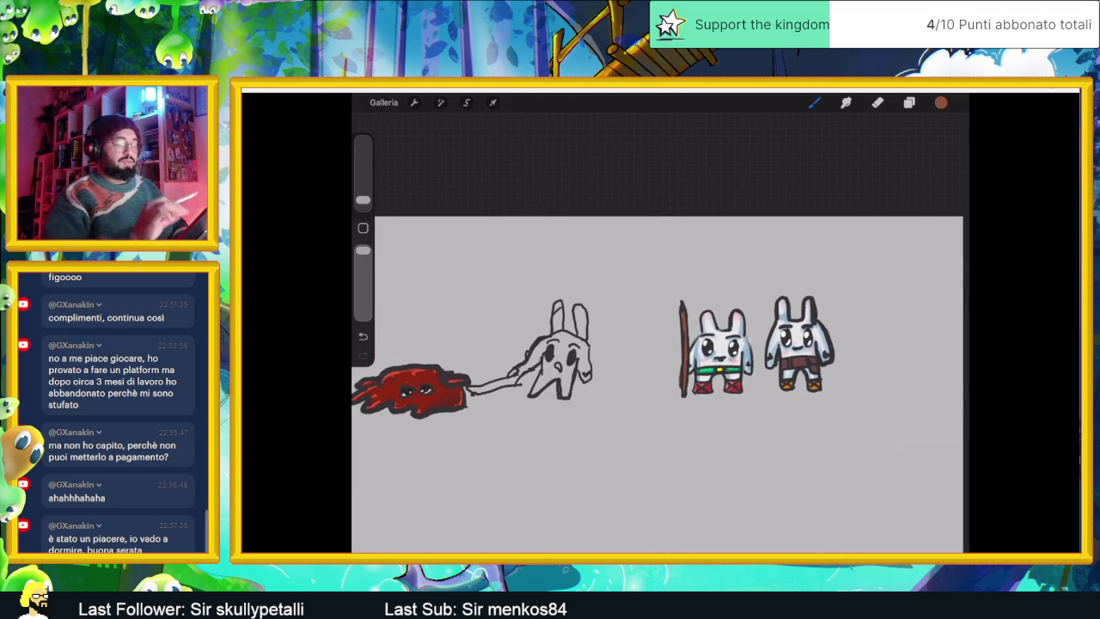
pyautogui.scroll(2, 661, 361)
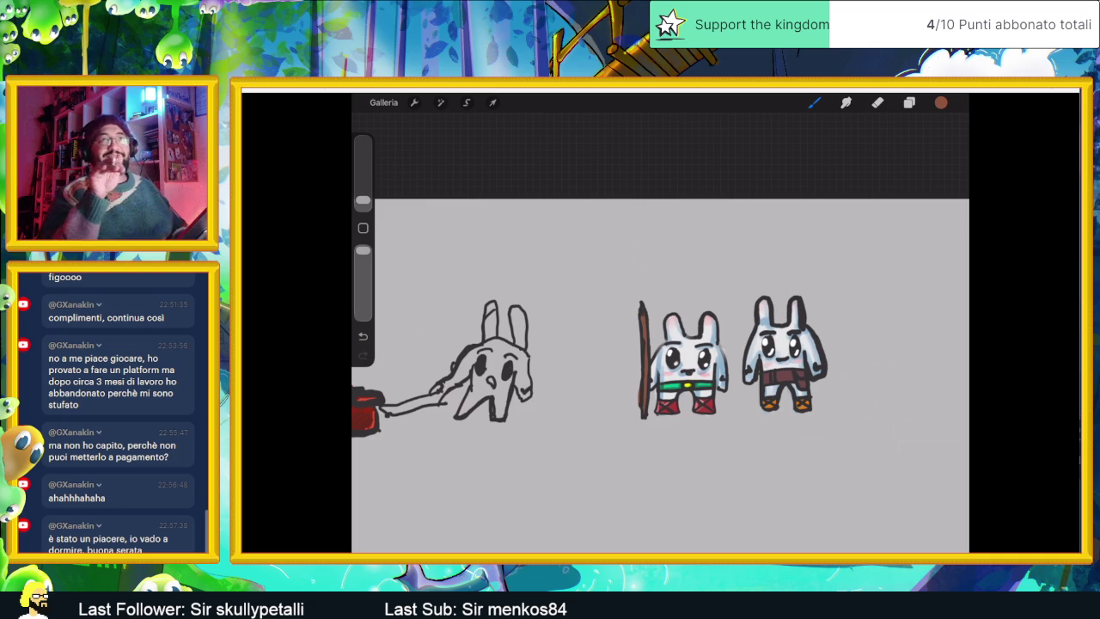
pyautogui.scroll(-2, 661, 375)
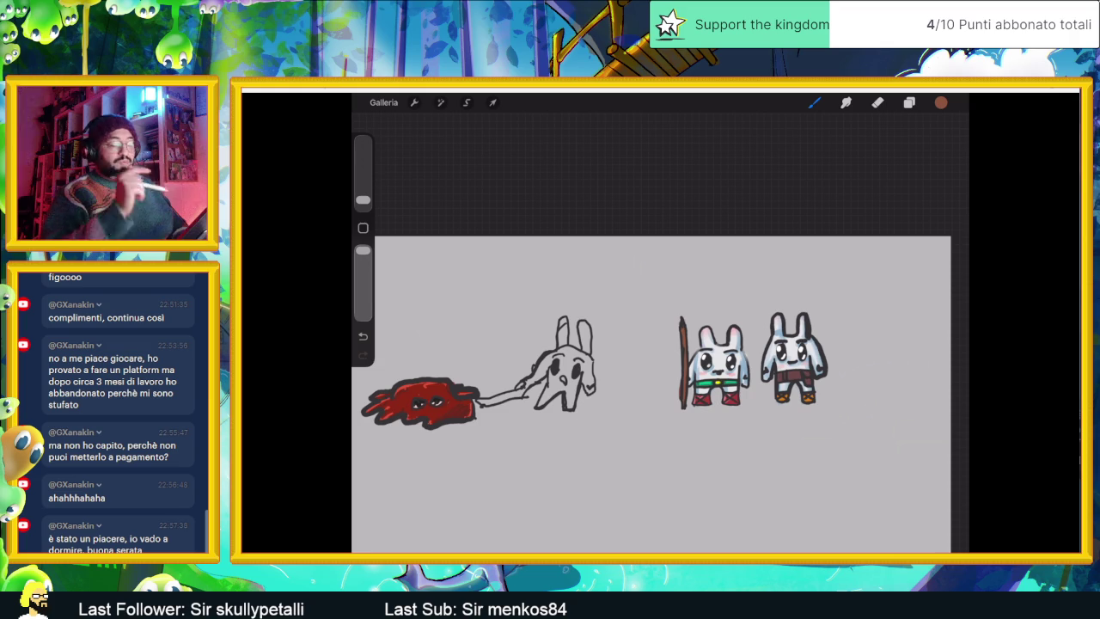
pyautogui.scroll(2, 752, 361)
pyautogui.scroll(1, 752, 361)
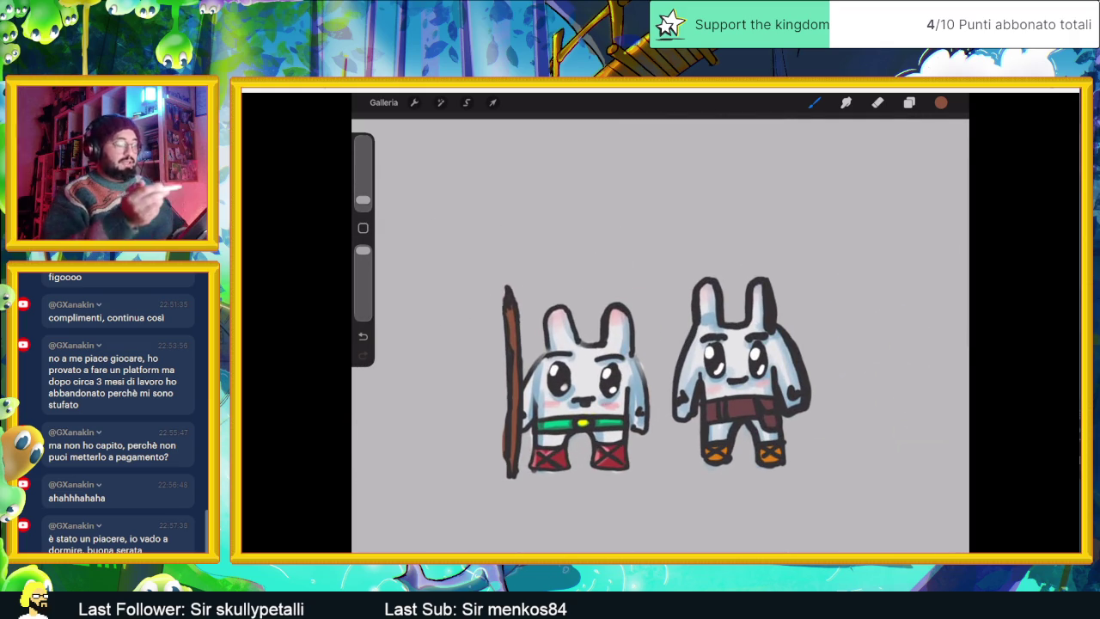
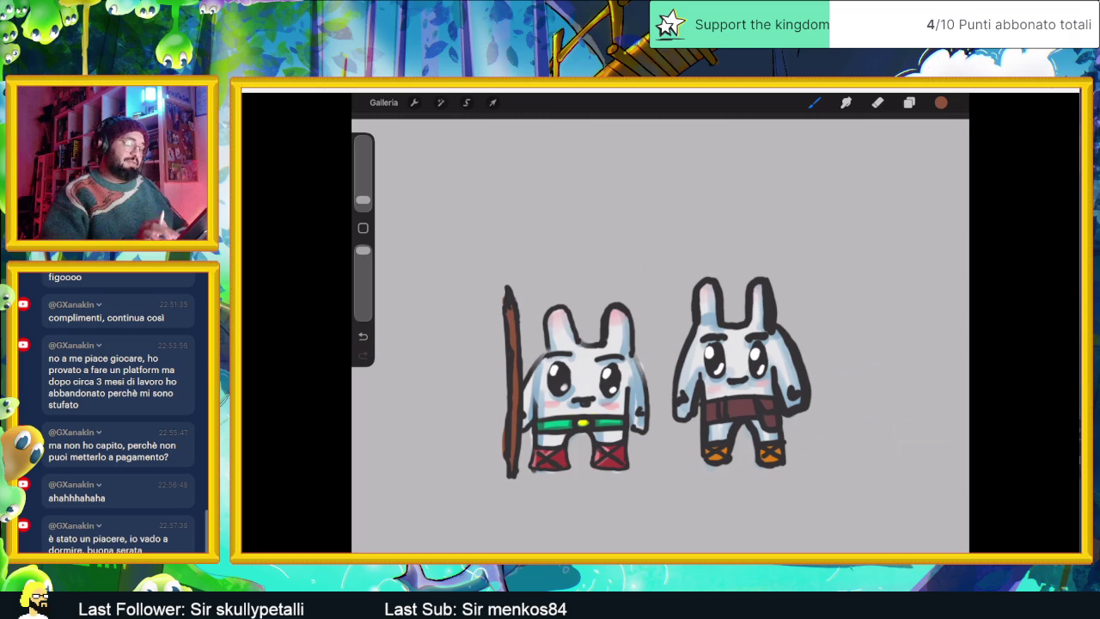
# Step: Add Livello 11 above Livello 7 and sample the right rabbit's dark outline colour
pyautogui.click(909, 102)
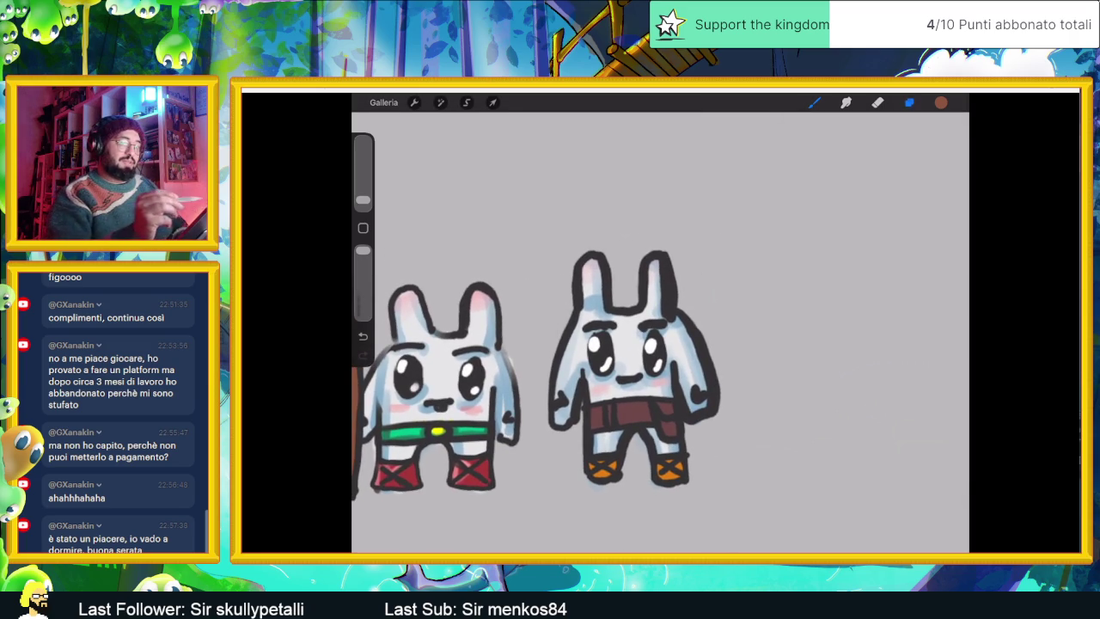
pyautogui.click(863, 225)
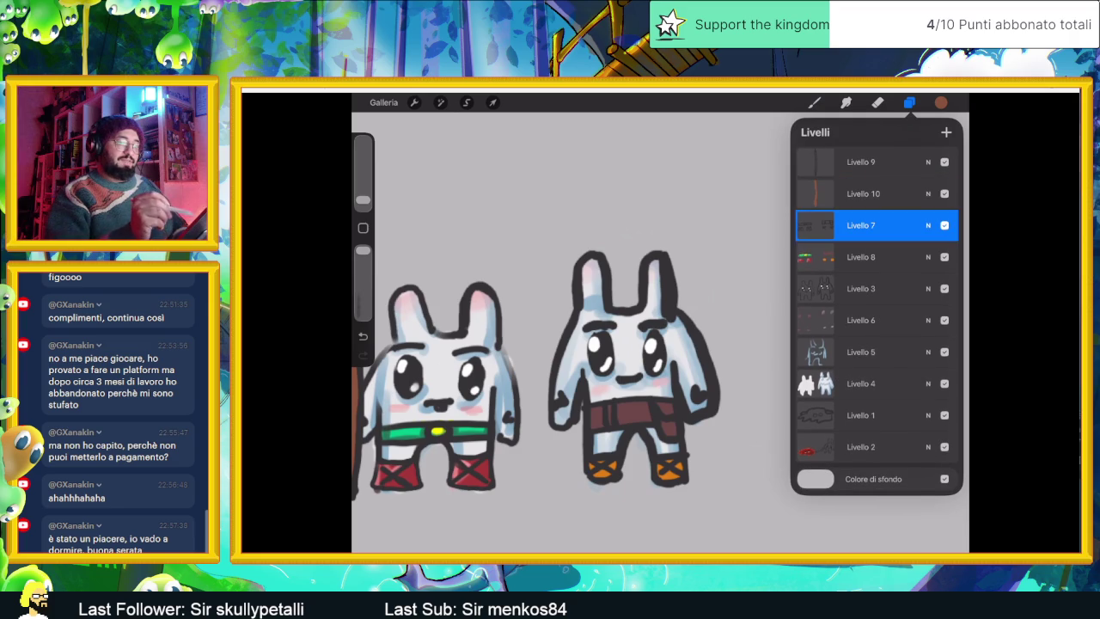
pyautogui.click(946, 132)
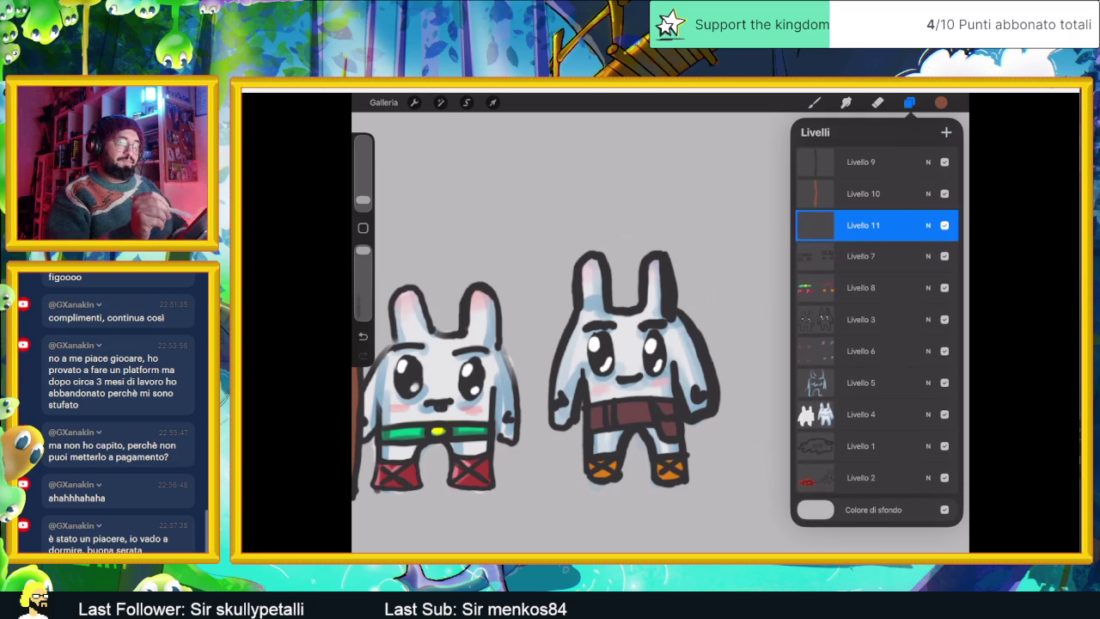
pyautogui.click(679, 385)
pyautogui.click(814, 102)
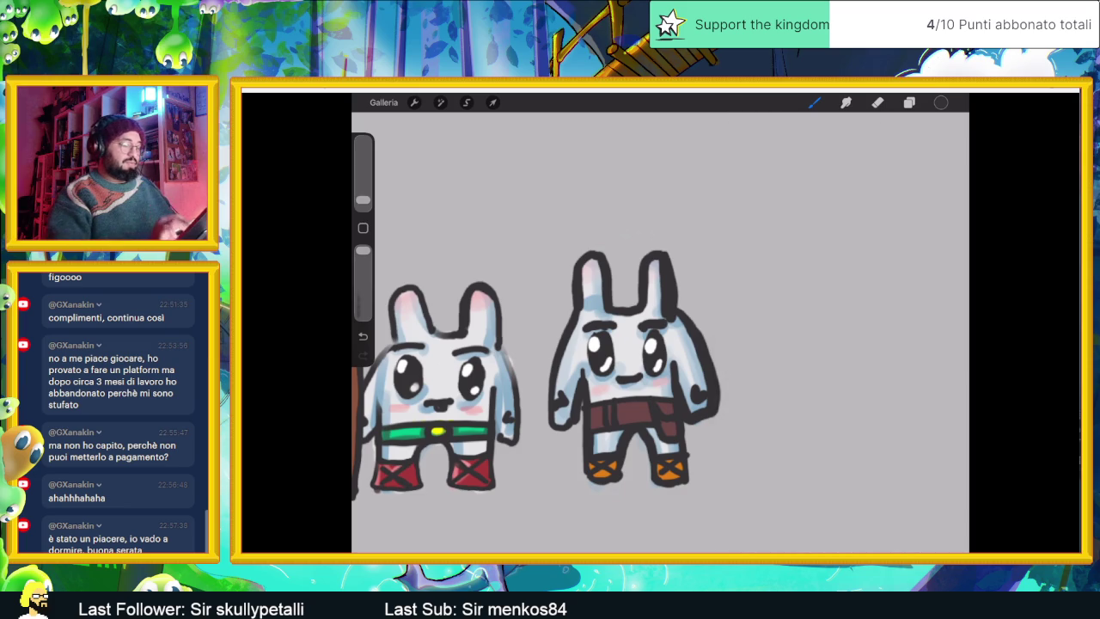
# Step: Ink a thick dark stroke across the right rabbit just above its brown belt
pyautogui.scroll(3, 559, 370)
pyautogui.scroll(3, 602, 344)
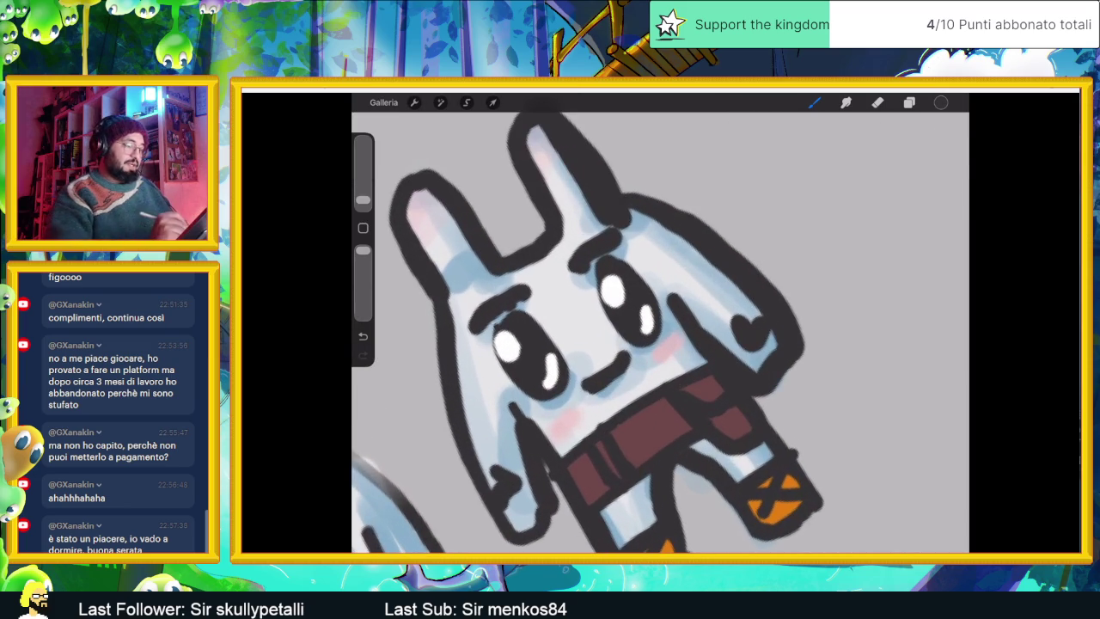
pyautogui.moveTo(543, 434); pyautogui.dragTo(692, 338)
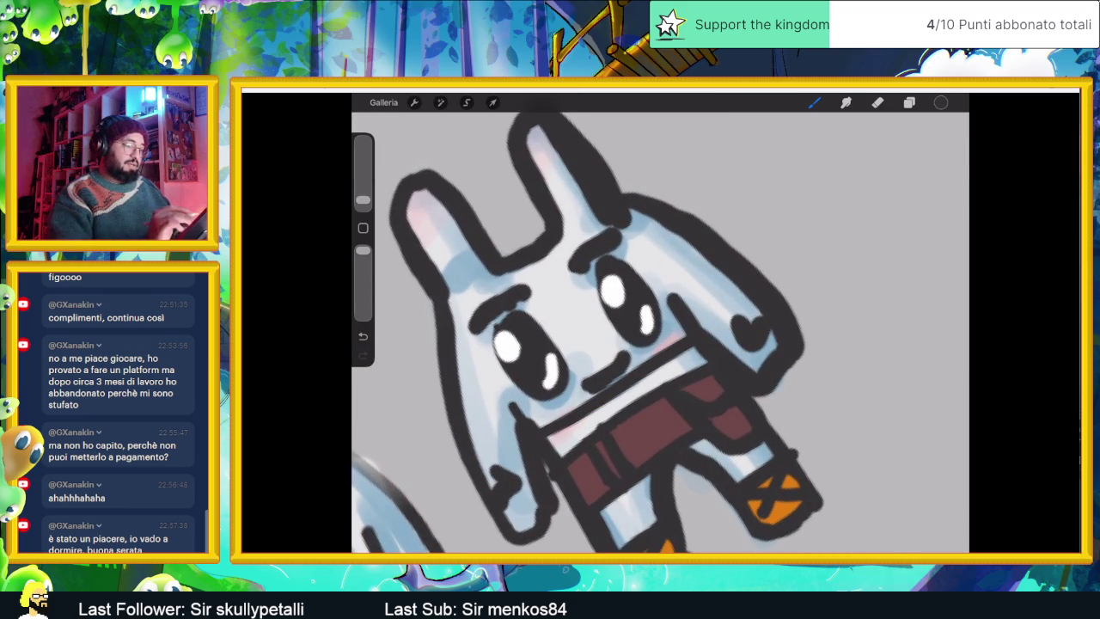
pyautogui.scroll(-3, 588, 332)
pyautogui.scroll(3, 771, 318)
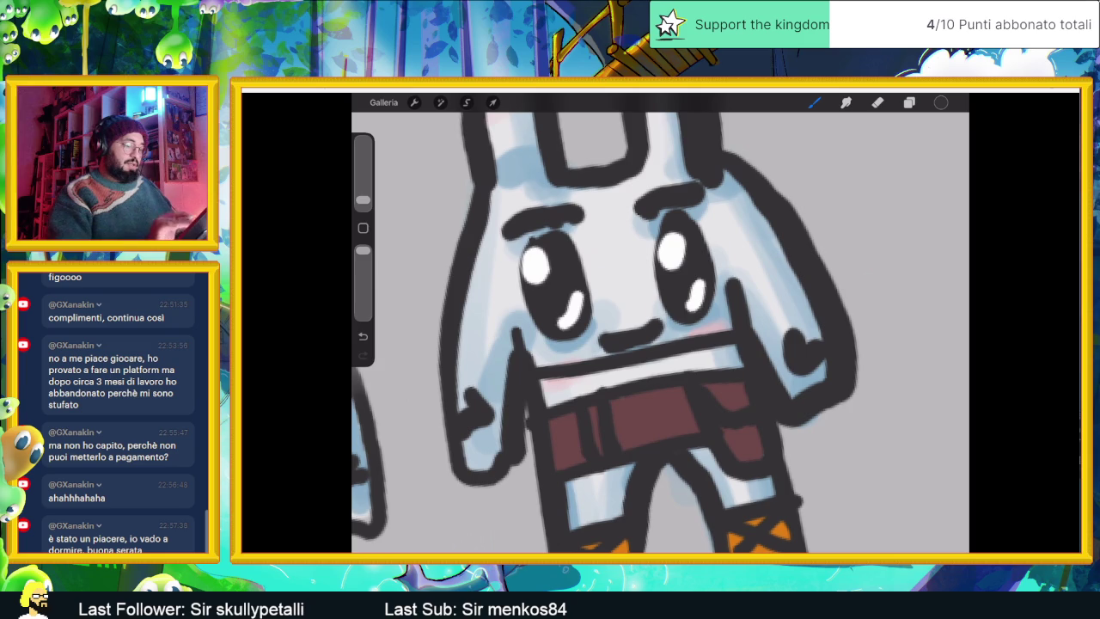
pyautogui.scroll(2, 660, 327)
pyautogui.moveTo(509, 417)
pyautogui.mouseDown()
pyautogui.moveTo(626, 337)
pyautogui.moveTo(724, 308)
pyautogui.mouseUp()
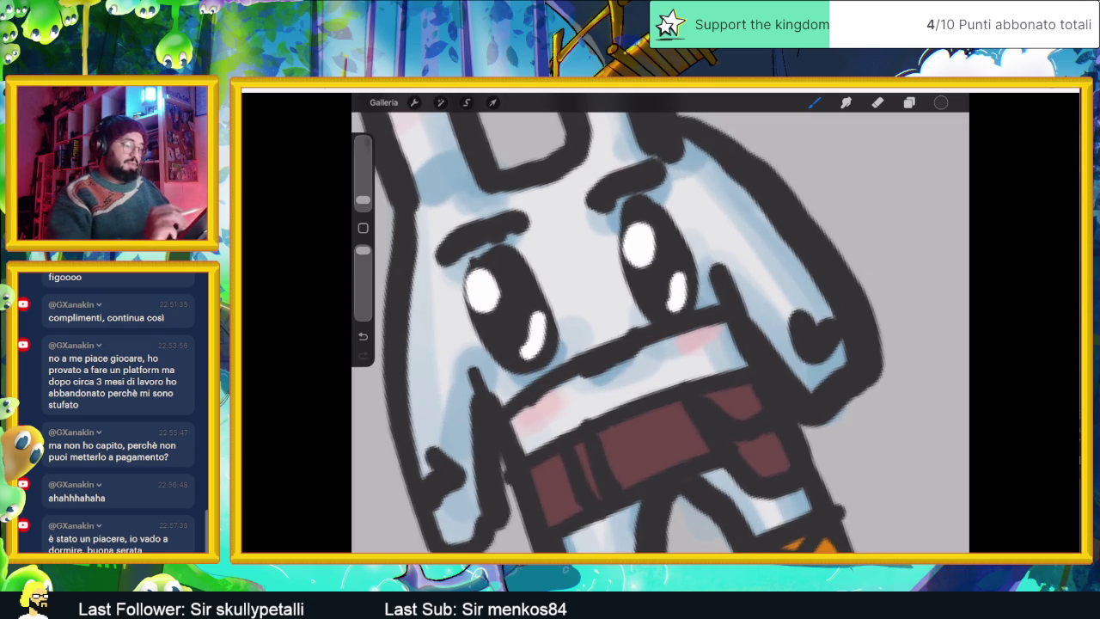
# Step: Check the layer list and return to the brush, reopening the layers afterwards
pyautogui.scroll(-3, 660, 327)
pyautogui.scroll(-2, 660, 326)
pyautogui.scroll(2, 661, 326)
pyautogui.scroll(2, 662, 361)
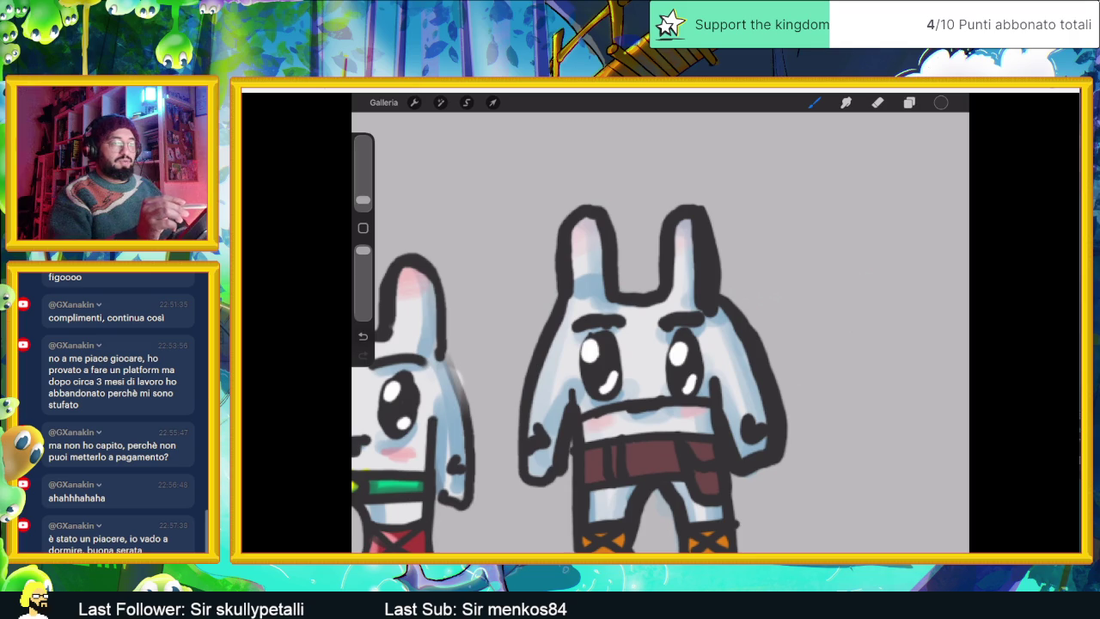
pyautogui.click(909, 102)
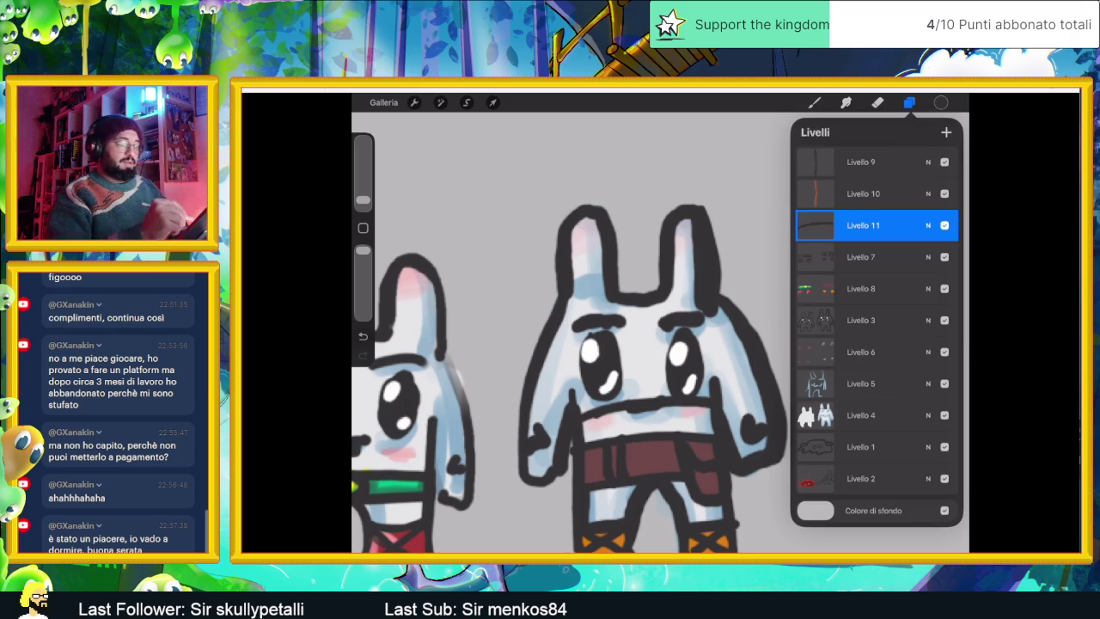
pyautogui.click(815, 102)
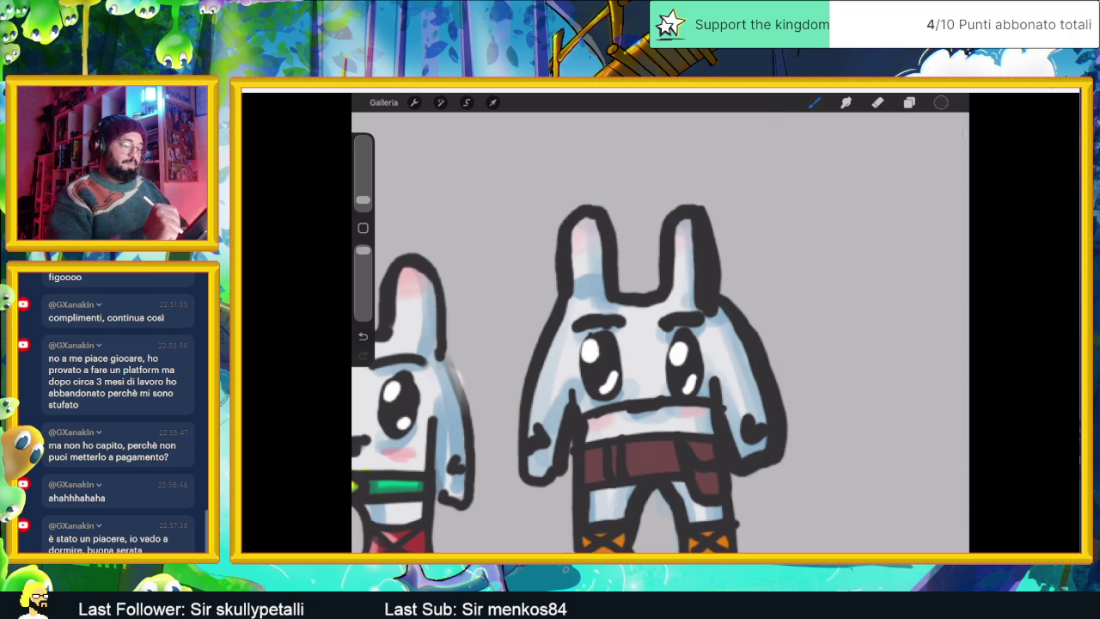
pyautogui.click(910, 103)
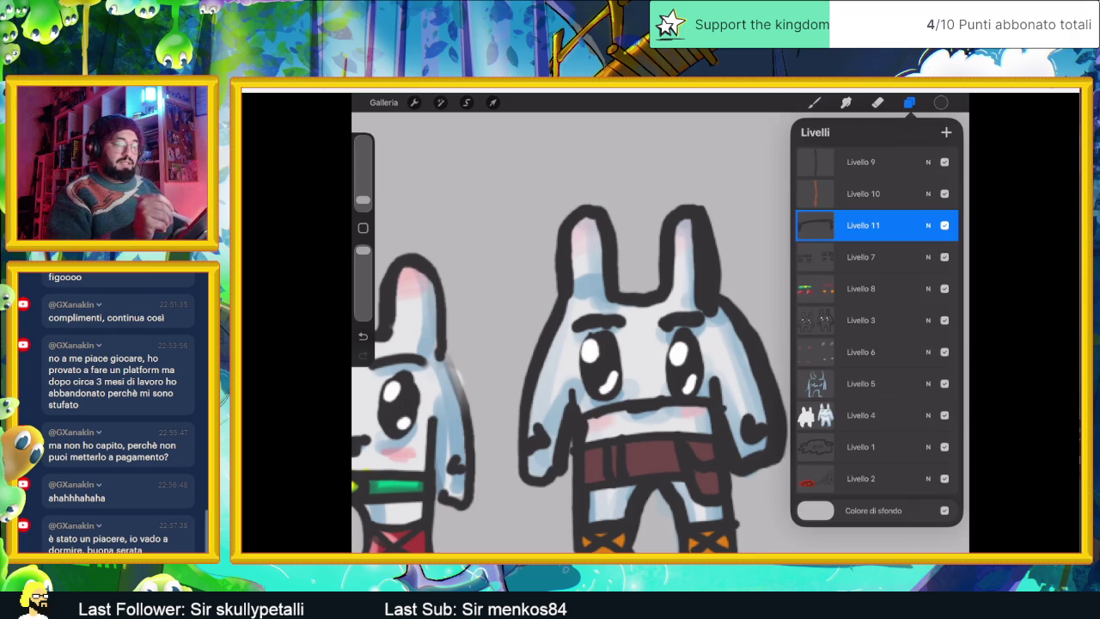
# Step: Select the working layer and switch the brush colour to dark red
pyautogui.click(860, 257)
pyautogui.click(941, 102)
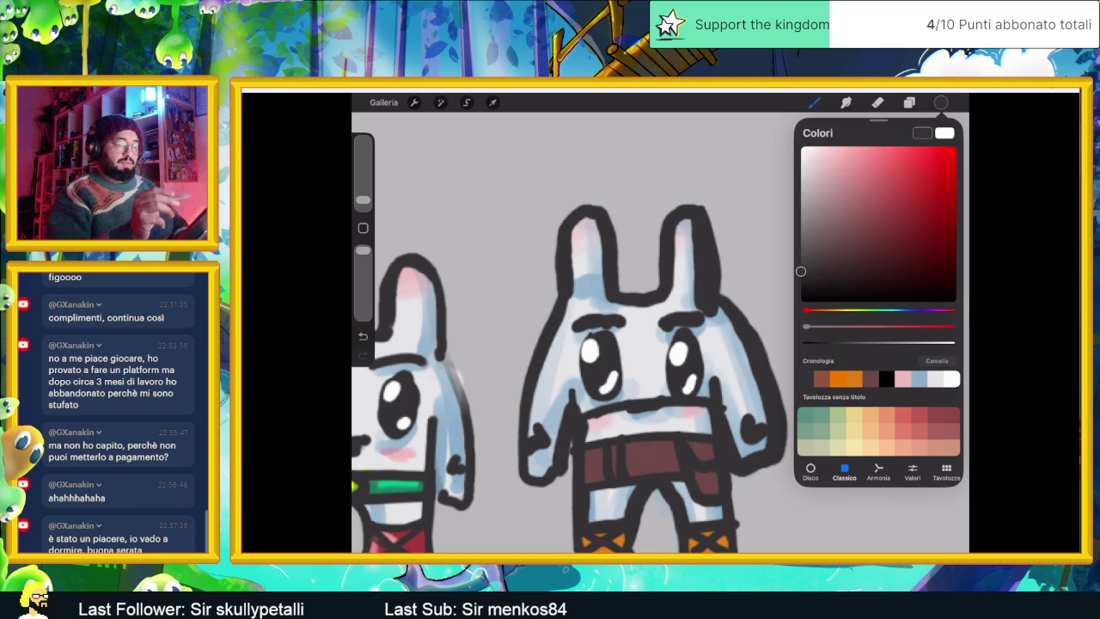
pyautogui.moveTo(800, 271); pyautogui.dragTo(892, 239)
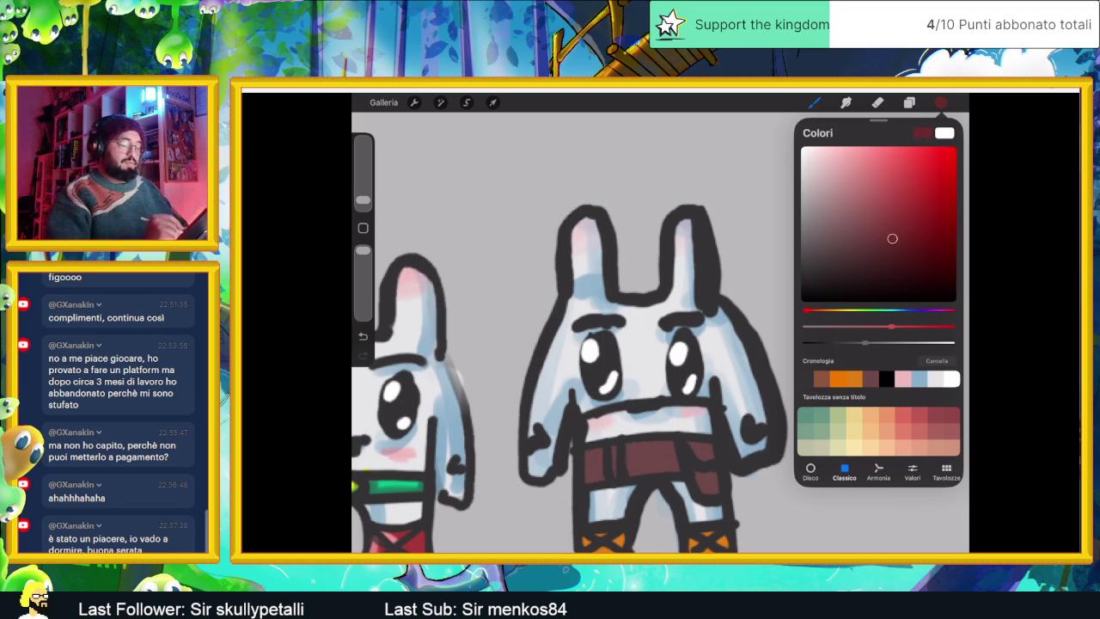
# Step: Paint a dark red band above the right rabbit's belt, then undo it
pyautogui.moveTo(586, 427)
pyautogui.mouseDown()
pyautogui.moveTo(664, 411)
pyautogui.moveTo(712, 427)
pyautogui.mouseUp()
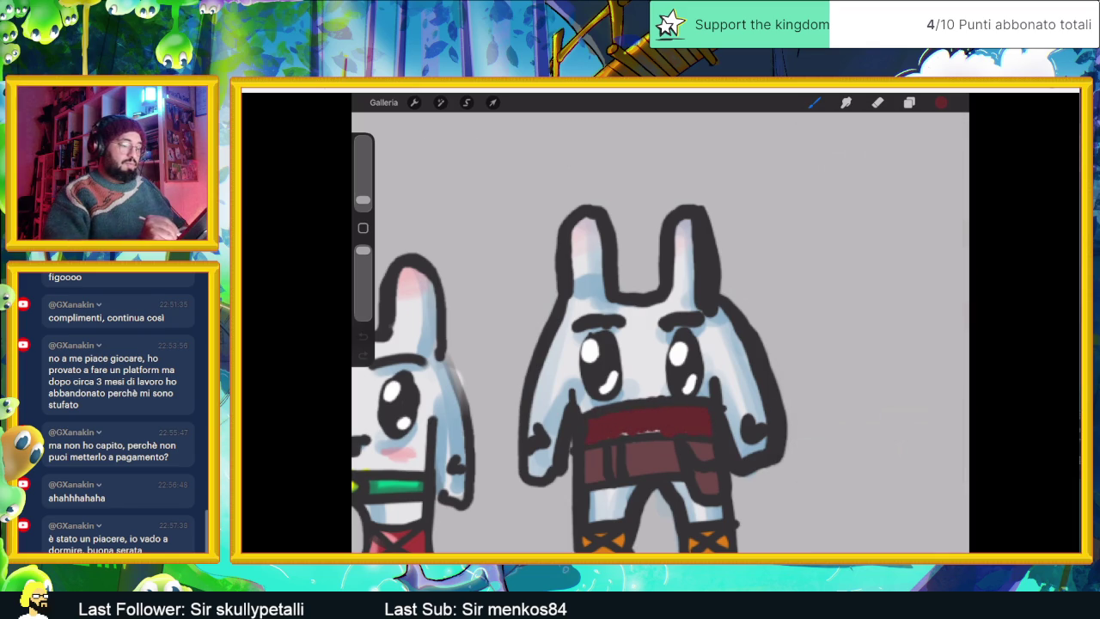
pyautogui.scroll(-5, 660, 361)
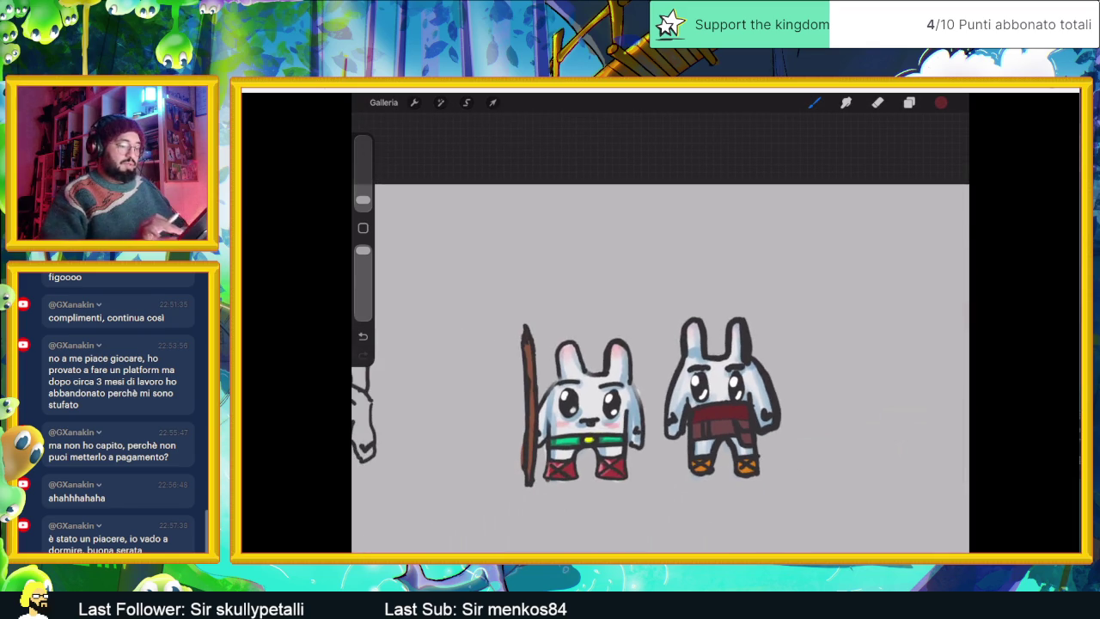
pyautogui.scroll(2, 653, 361)
pyautogui.scroll(3, 653, 361)
pyautogui.scroll(2, 653, 361)
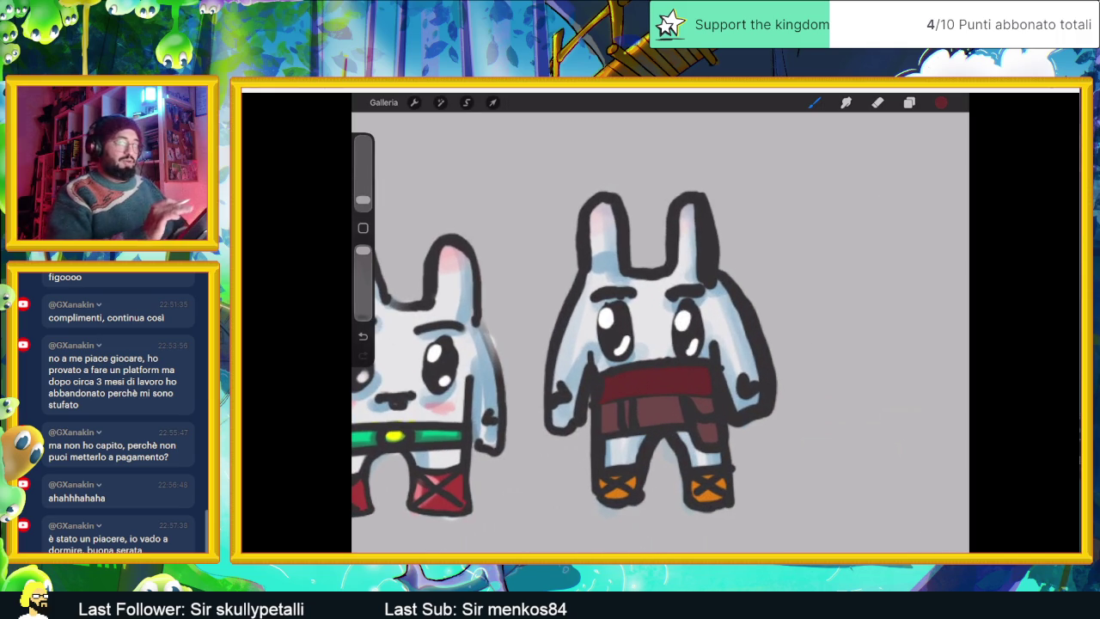
pyautogui.scroll(-2, 564, 355)
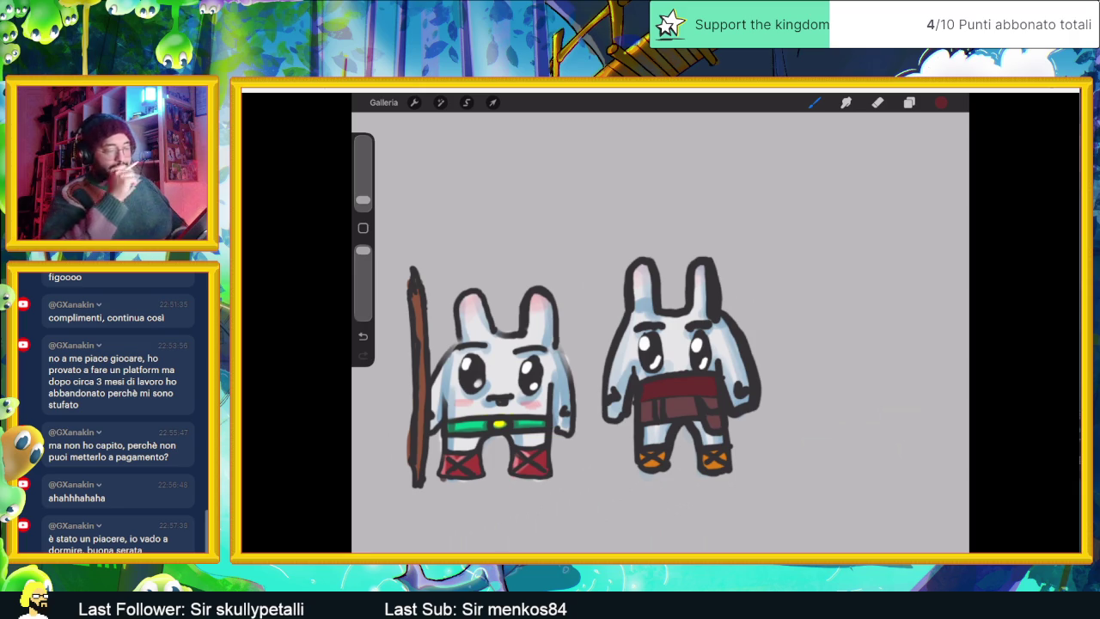
pyautogui.scroll(3, 679, 369)
pyautogui.hotkey('ctrl', 'z')
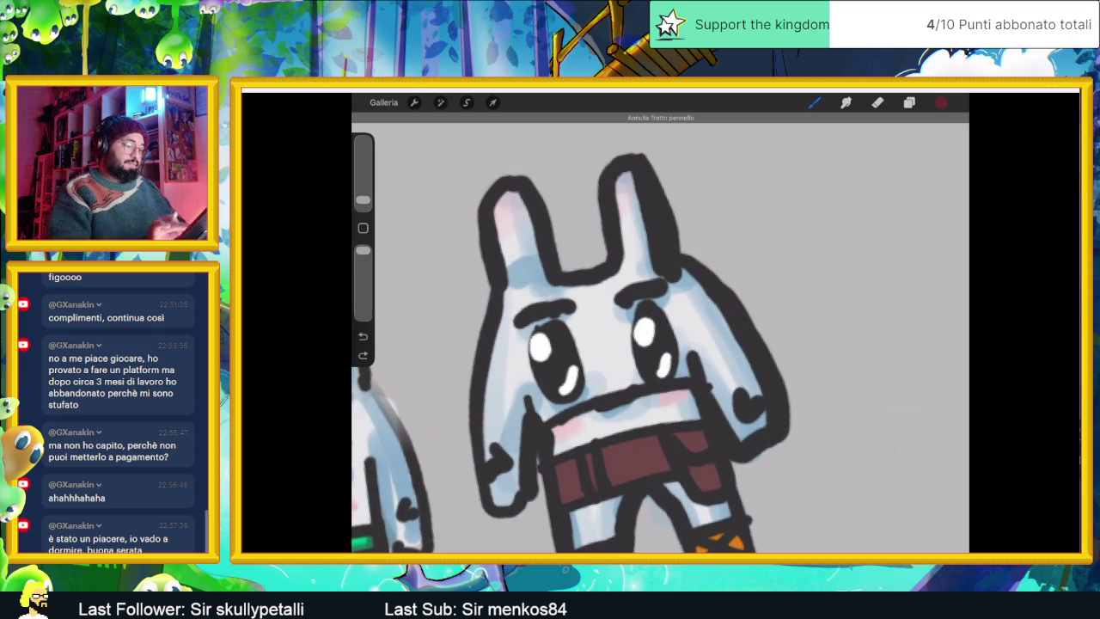
# Step: Undo the stray strokes near the right rabbit's mouth
pyautogui.hotkey('ctrl', 'z')
pyautogui.hotkey('ctrl', 'z')
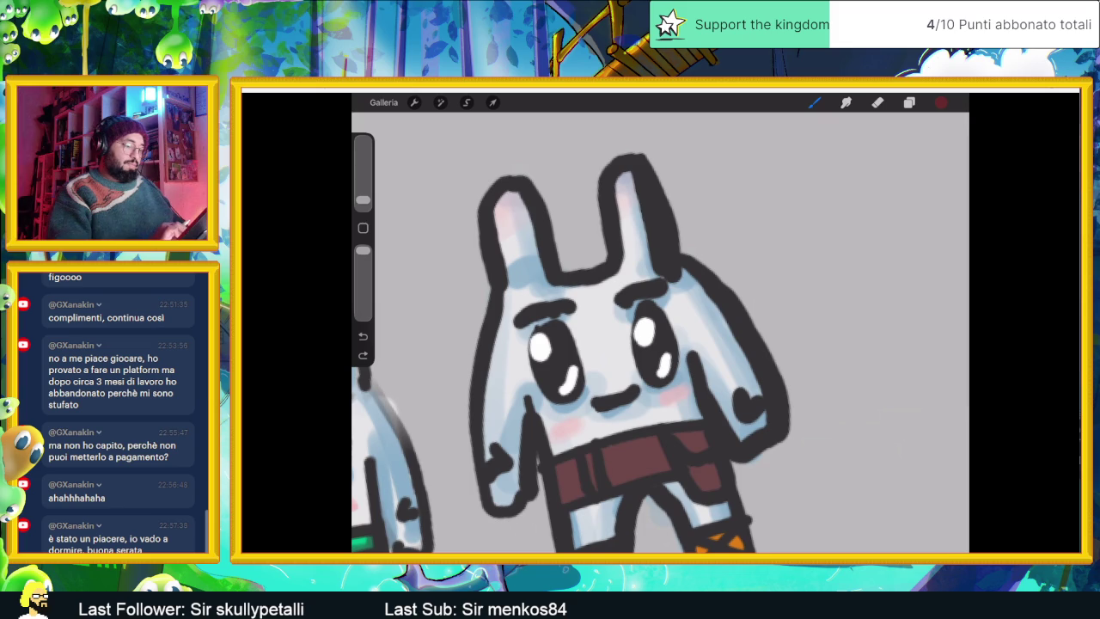
pyautogui.moveTo(641, 391); pyautogui.dragTo(636, 430)
pyautogui.hotkey('ctrl', 'z')
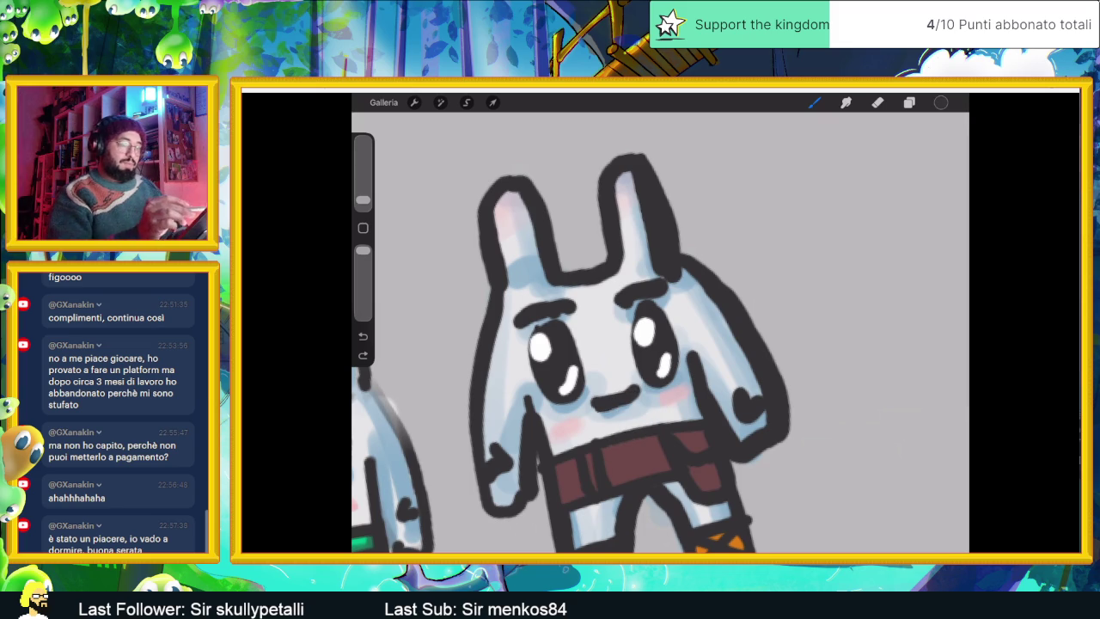
# Step: With a hard Aerografo airbrush, ink a dark face line and shade the scarf darker maroon
pyautogui.click(909, 102)
pyautogui.click(815, 102)
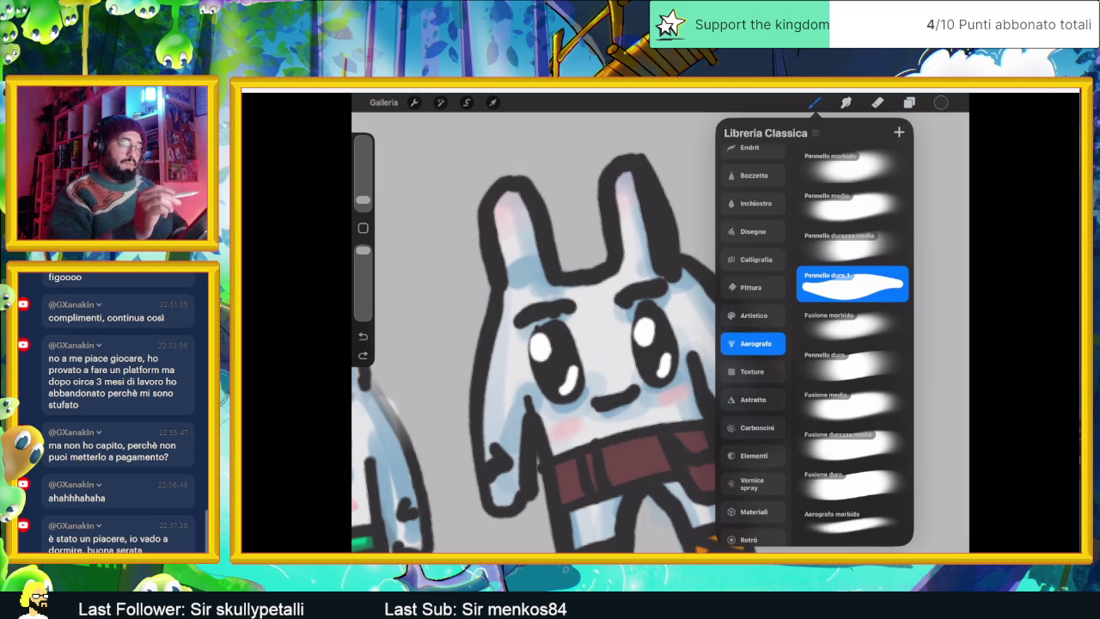
pyautogui.moveTo(558, 344); pyautogui.dragTo(602, 327)
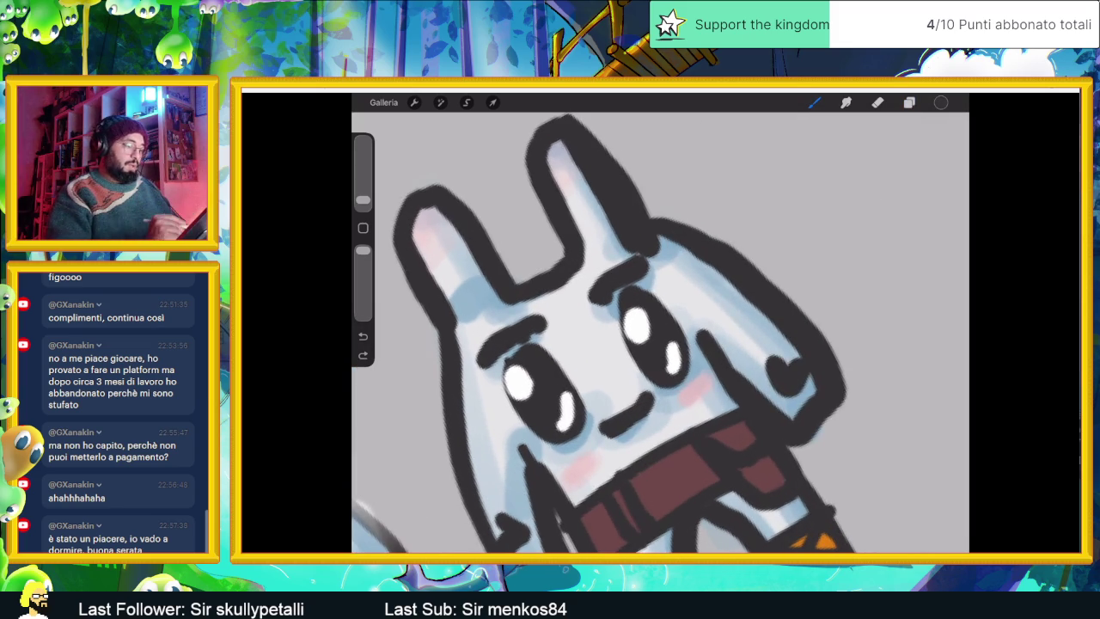
pyautogui.moveTo(516, 460)
pyautogui.mouseDown()
pyautogui.moveTo(563, 404)
pyautogui.moveTo(715, 335)
pyautogui.mouseUp()
pyautogui.moveTo(602, 344)
pyautogui.mouseDown()
pyautogui.moveTo(619, 327)
pyautogui.moveTo(636, 344)
pyautogui.moveTo(628, 361)
pyautogui.mouseUp()
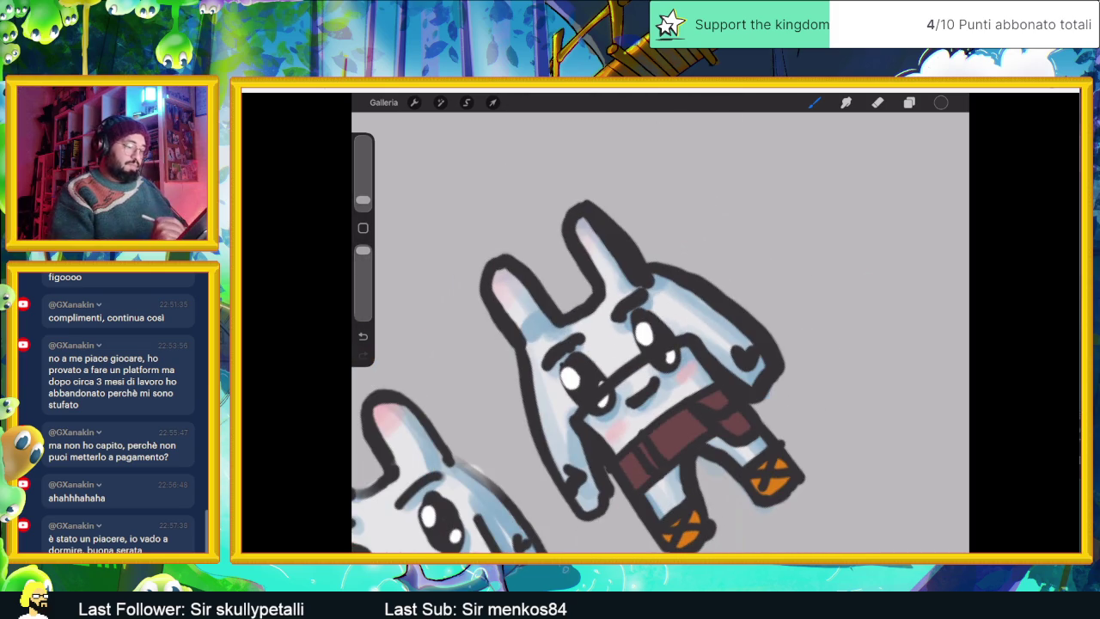
pyautogui.moveTo(627, 438); pyautogui.dragTo(697, 395)
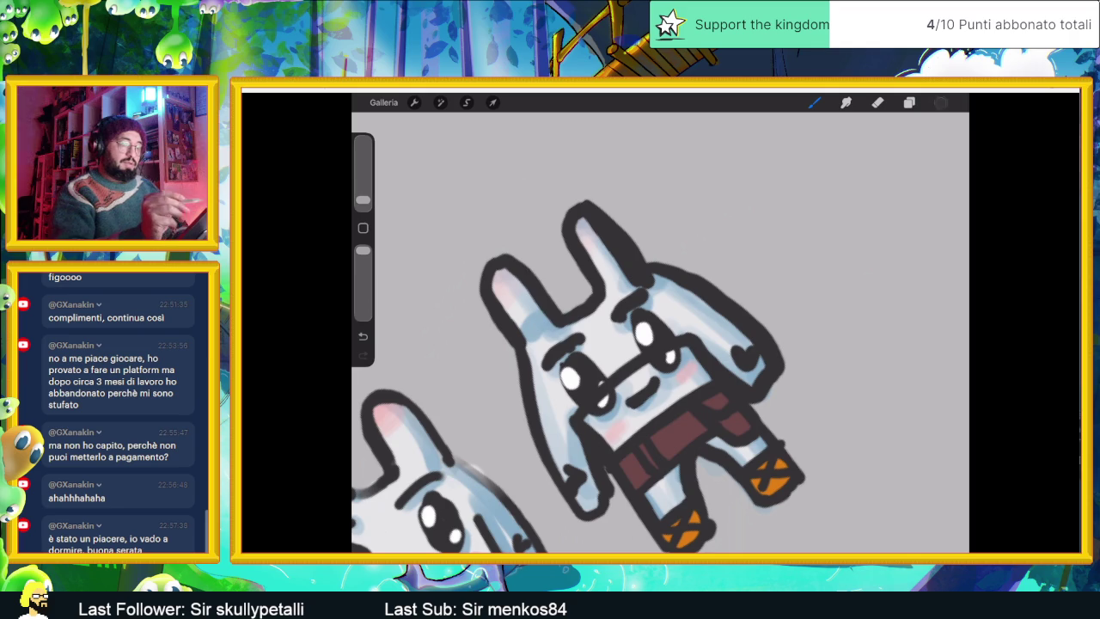
# Step: Mix an orange-brown colour and ColorDrop it into the right rabbit's chest band
pyautogui.click(942, 102)
pyautogui.click(855, 244)
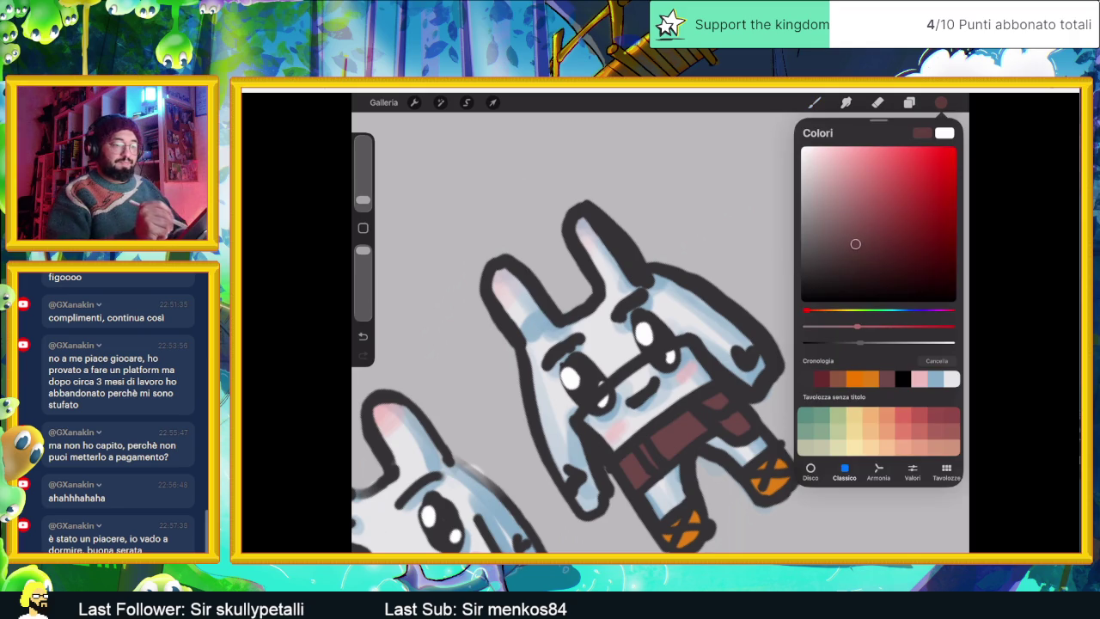
pyautogui.click(832, 310)
pyautogui.moveTo(855, 244); pyautogui.dragTo(916, 238)
pyautogui.moveTo(941, 102); pyautogui.dragTo(653, 382)
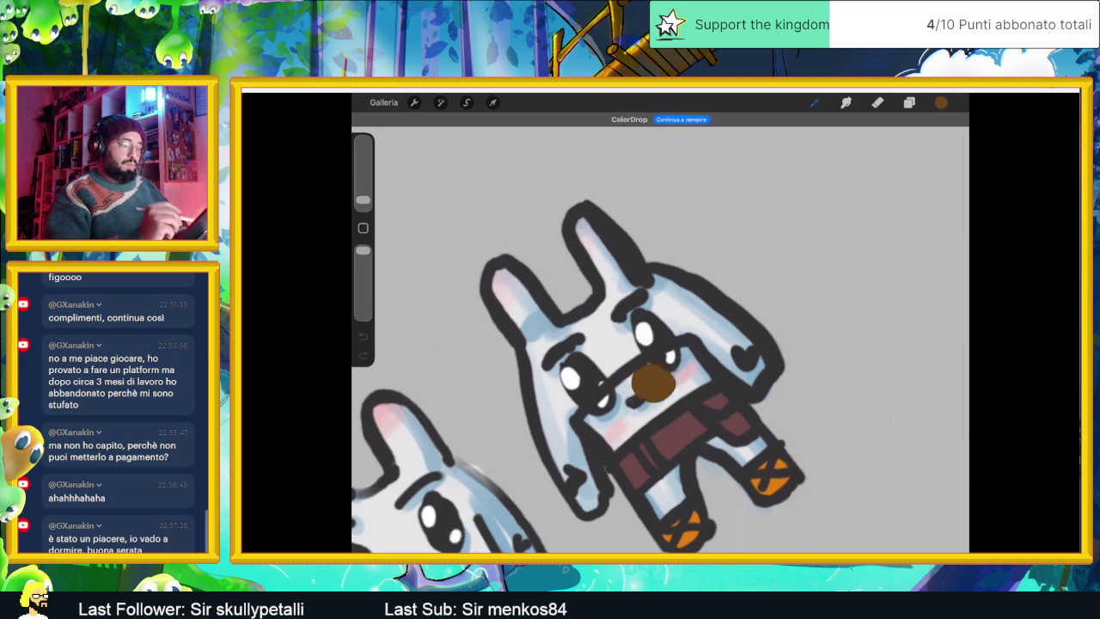
pyautogui.click(662, 404)
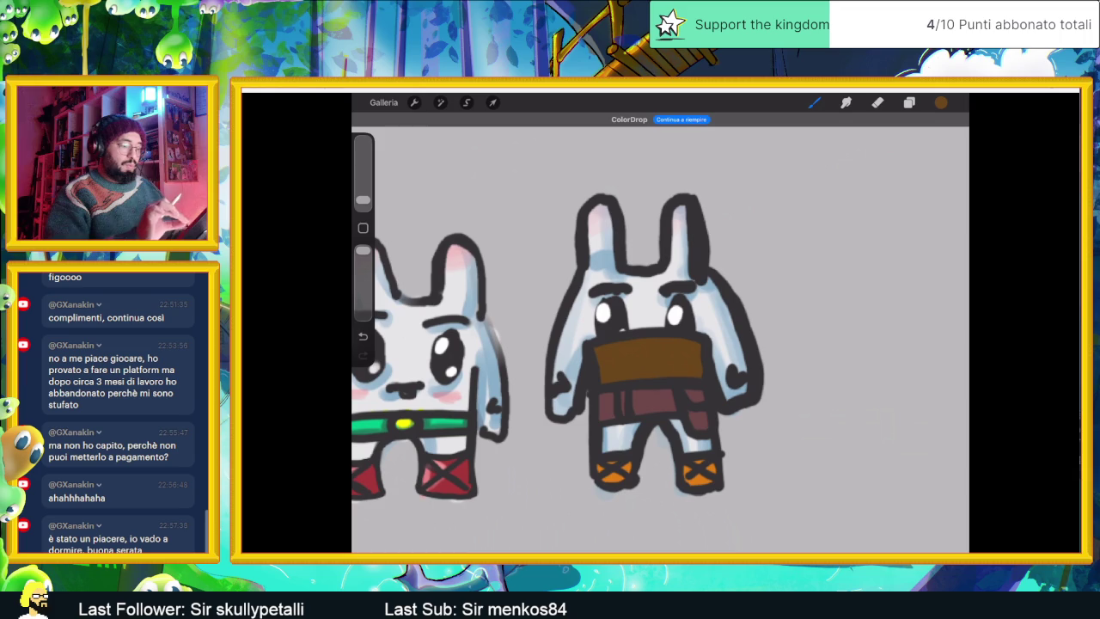
# Step: Pick a brush and sample a dark colour from the canvas for the chest details
pyautogui.scroll(5, 653, 344)
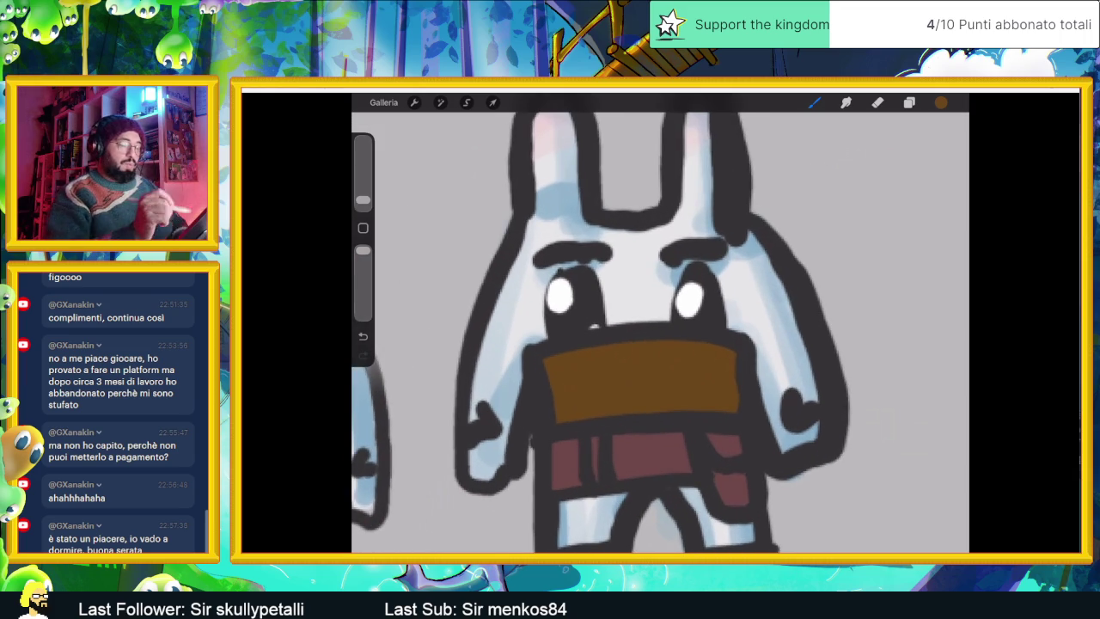
pyautogui.click(814, 102)
pyautogui.click(813, 102)
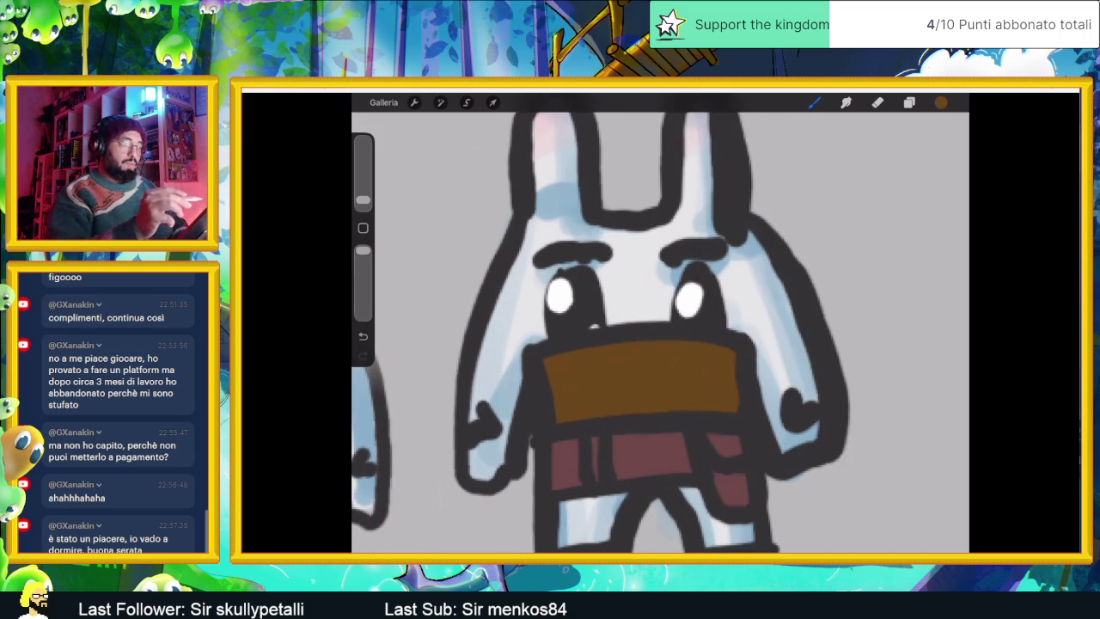
pyautogui.click(814, 102)
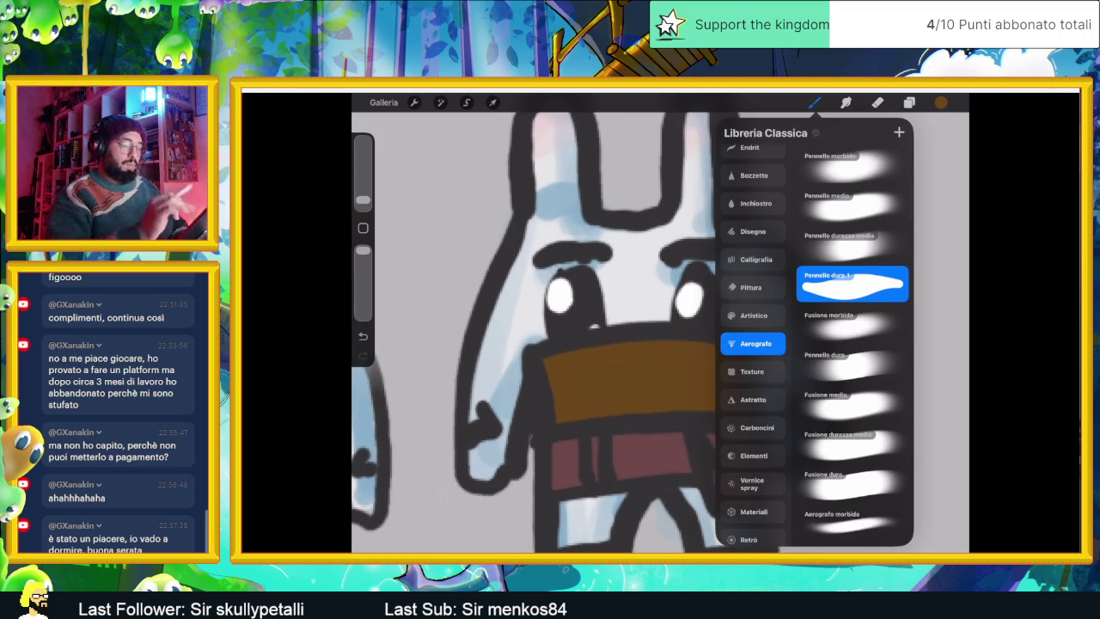
pyautogui.click(673, 313)
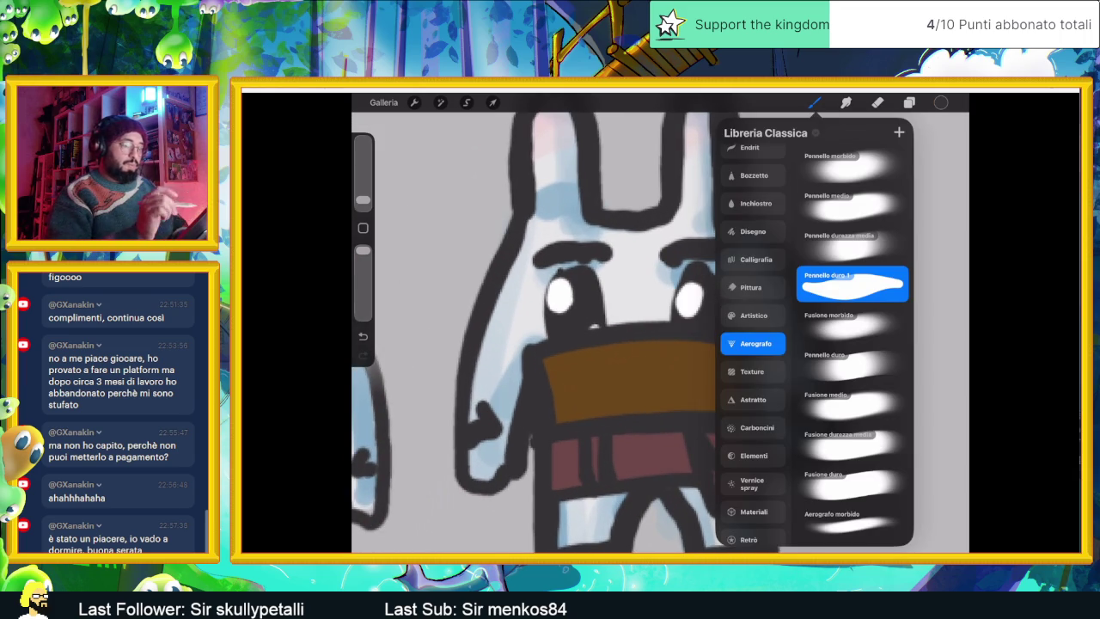
pyautogui.click(941, 103)
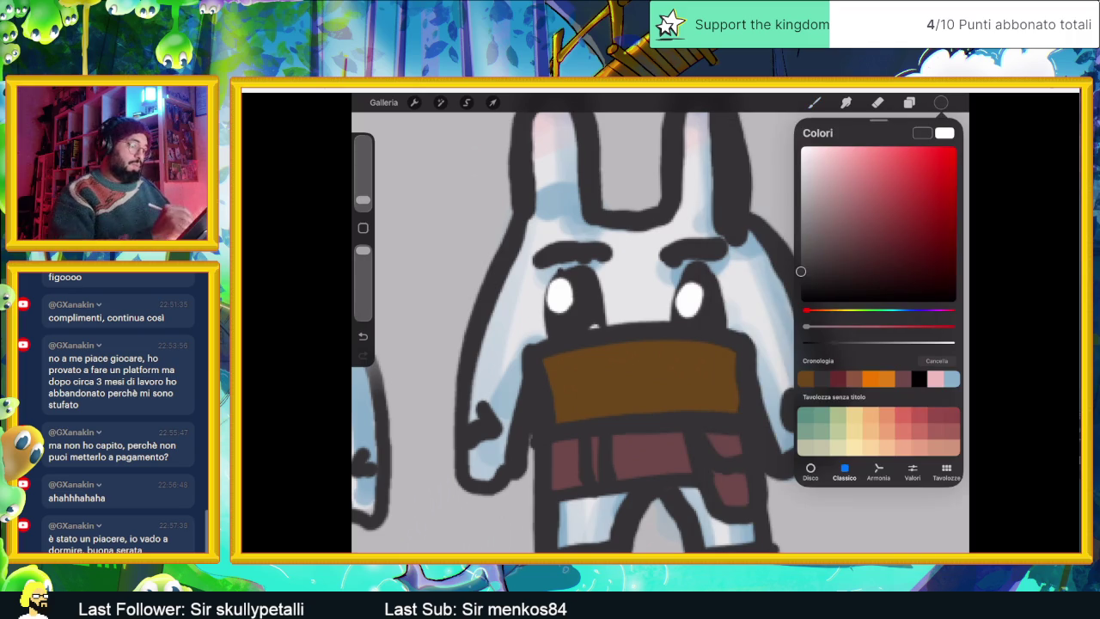
pyautogui.click(814, 103)
# Step: Draw V-shaped marks on the brown chest piece, then undo them
pyautogui.moveTo(636, 344); pyautogui.dragTo(655, 413)
pyautogui.moveTo(674, 342); pyautogui.dragTo(655, 411)
pyautogui.moveTo(615, 364); pyautogui.dragTo(634, 360)
pyautogui.moveTo(653, 348)
pyautogui.mouseDown()
pyautogui.moveTo(652, 361)
pyautogui.moveTo(691, 385)
pyautogui.mouseUp()
pyautogui.moveTo(626, 392); pyautogui.dragTo(638, 382)
pyautogui.hotkey('ctrl', 'z')
pyautogui.hotkey('ctrl', 'z')
pyautogui.hotkey('ctrl', 'z')
pyautogui.hotkey('ctrl', 'z')
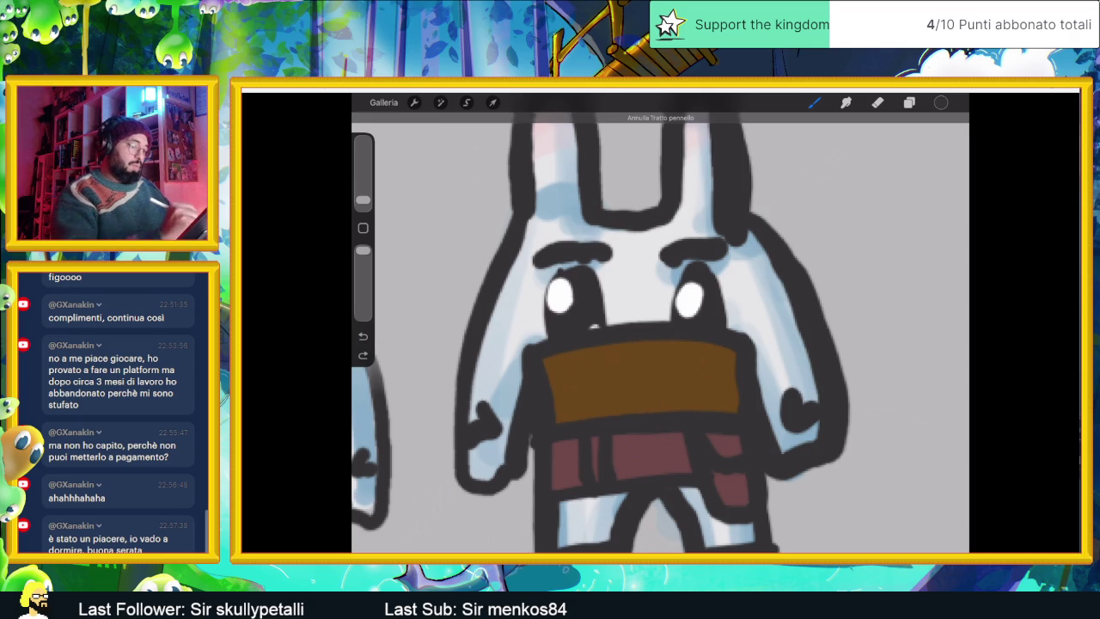
# Step: Redraw the V and add a lower line, lacing and small stitch marks across the chest
pyautogui.moveTo(627, 344); pyautogui.dragTo(640, 409)
pyautogui.moveTo(670, 342); pyautogui.dragTo(641, 411)
pyautogui.moveTo(602, 356); pyautogui.dragTo(618, 349)
pyautogui.moveTo(629, 346); pyautogui.dragTo(648, 361)
pyautogui.moveTo(600, 393); pyautogui.dragTo(684, 375)
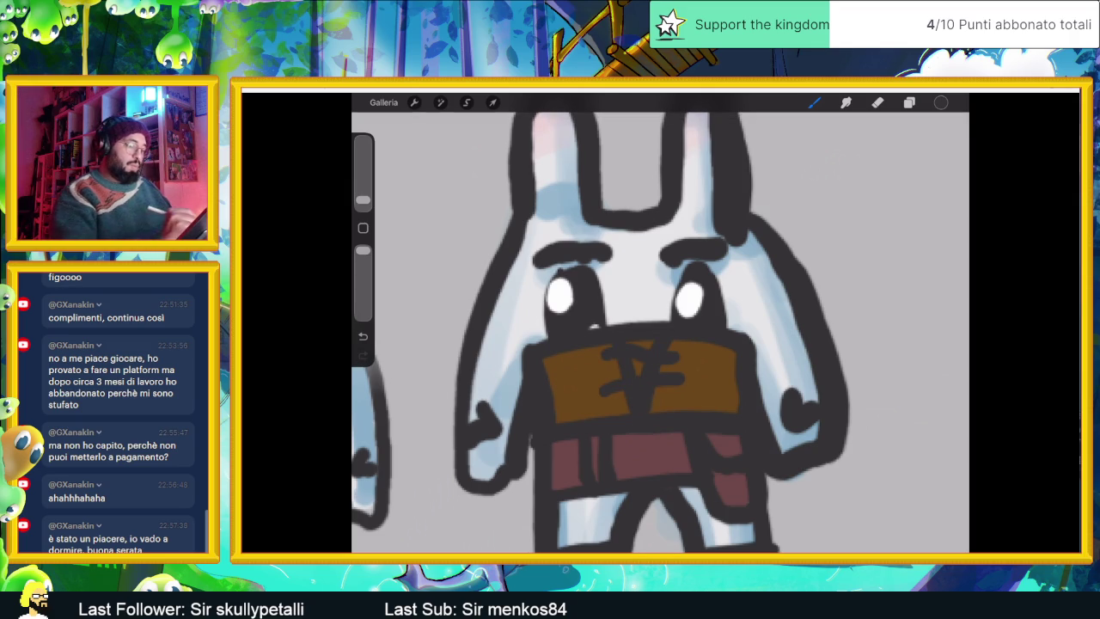
pyautogui.moveTo(593, 347); pyautogui.dragTo(609, 365)
pyautogui.moveTo(693, 342); pyautogui.dragTo(677, 364)
pyautogui.moveTo(595, 384); pyautogui.dragTo(608, 399)
pyautogui.moveTo(679, 375); pyautogui.dragTo(698, 391)
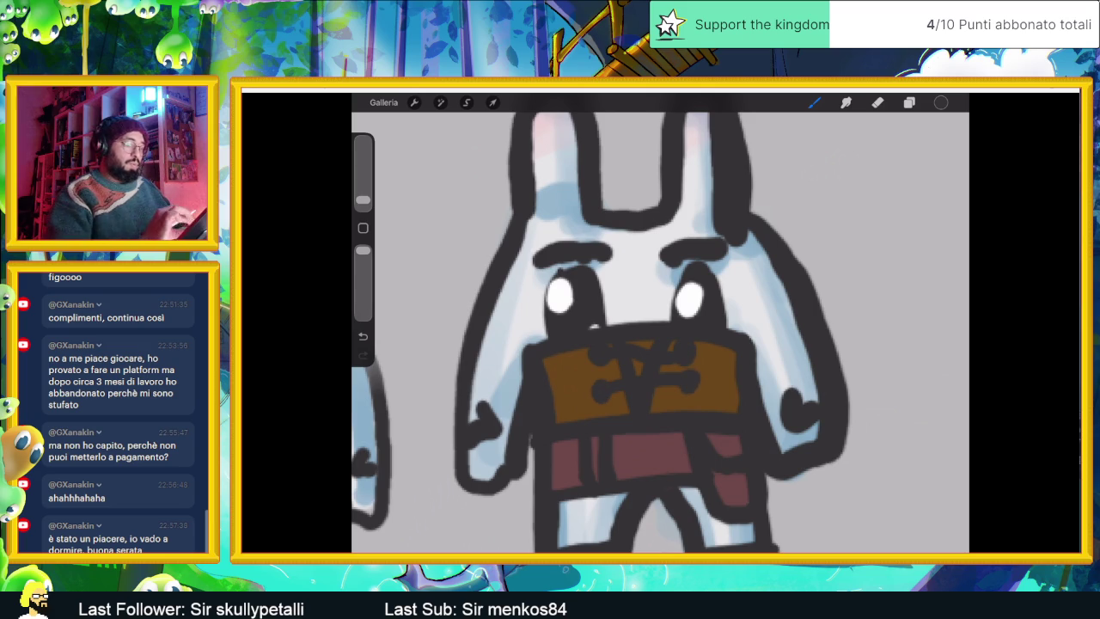
pyautogui.scroll(-5, 661, 326)
pyautogui.scroll(4, 661, 327)
pyautogui.scroll(1, 660, 326)
pyautogui.click(909, 102)
# Step: Move Livello 10 down one place and pick a light blue colour
pyautogui.click(868, 194)
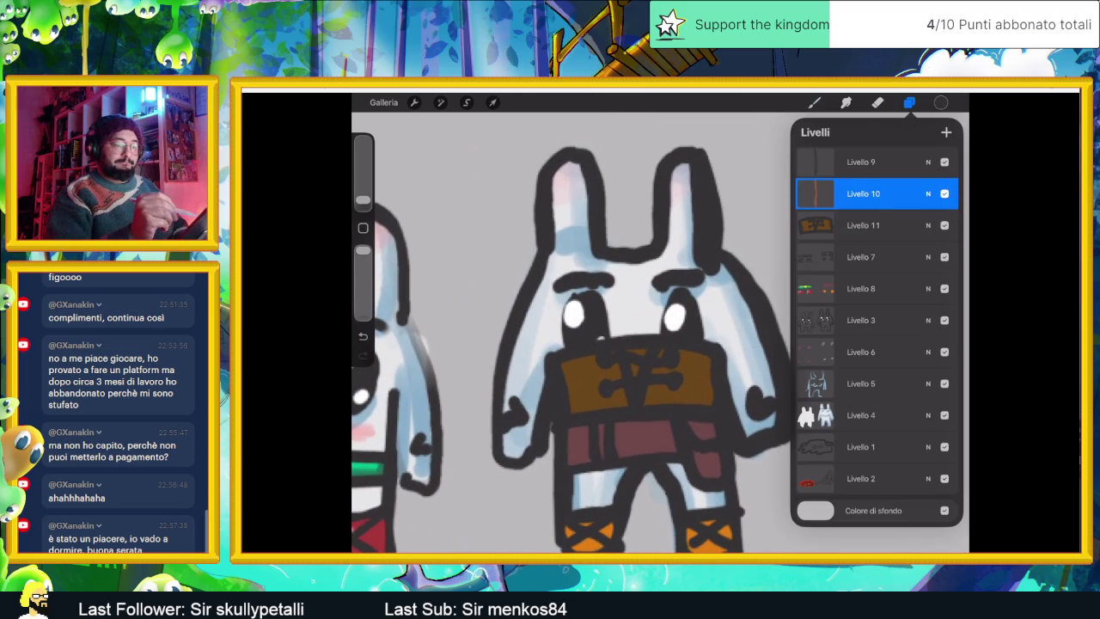
pyautogui.moveTo(868, 193); pyautogui.dragTo(868, 225)
pyautogui.click(941, 102)
pyautogui.moveTo(800, 272); pyautogui.dragTo(857, 268)
pyautogui.moveTo(807, 311); pyautogui.dragTo(899, 310)
pyautogui.moveTo(856, 267); pyautogui.dragTo(899, 240)
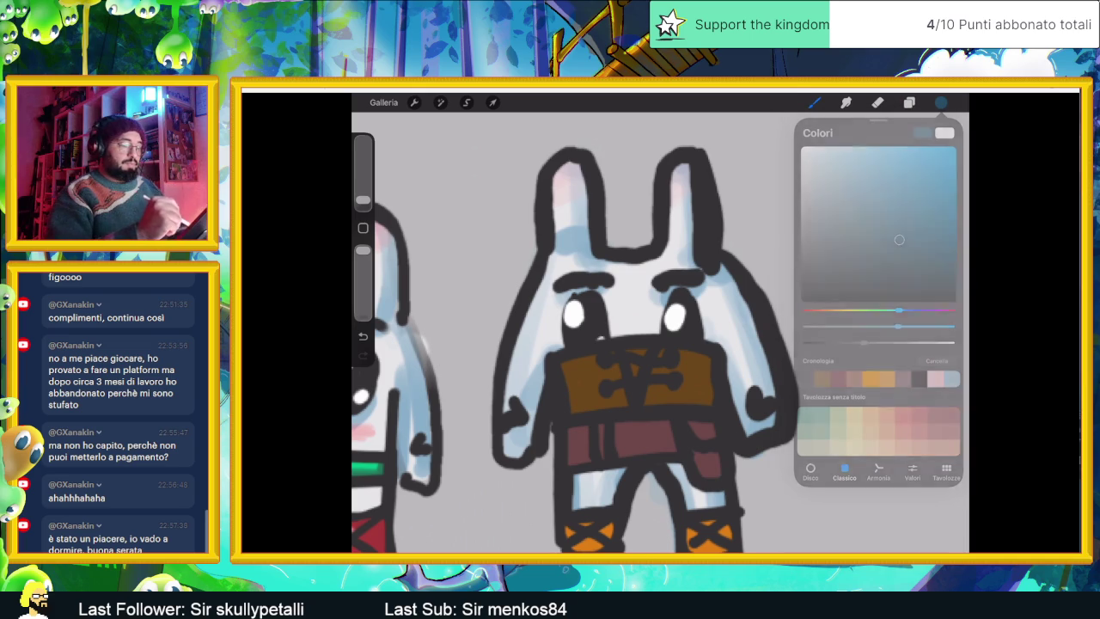
# Step: Shade the right rabbit's side and backpack blue with a medium-hardness brush
pyautogui.moveTo(712, 348); pyautogui.dragTo(713, 408)
pyautogui.moveTo(635, 351); pyautogui.dragTo(637, 383)
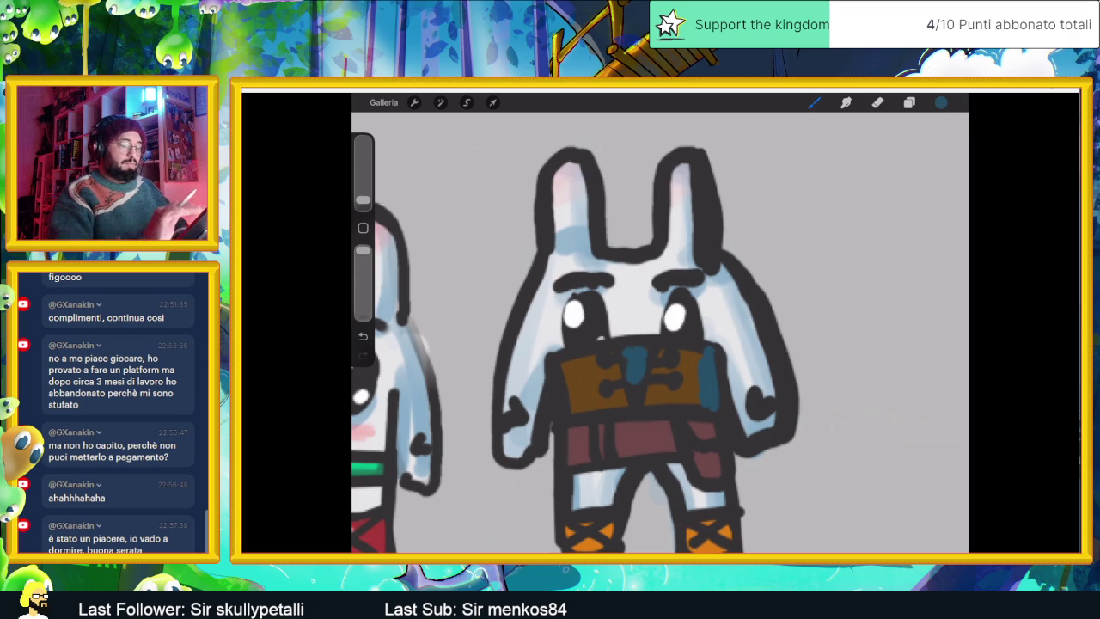
pyautogui.hotkey('ctrl', 'z')
pyautogui.hotkey('ctrl', 'z')
pyautogui.click(814, 103)
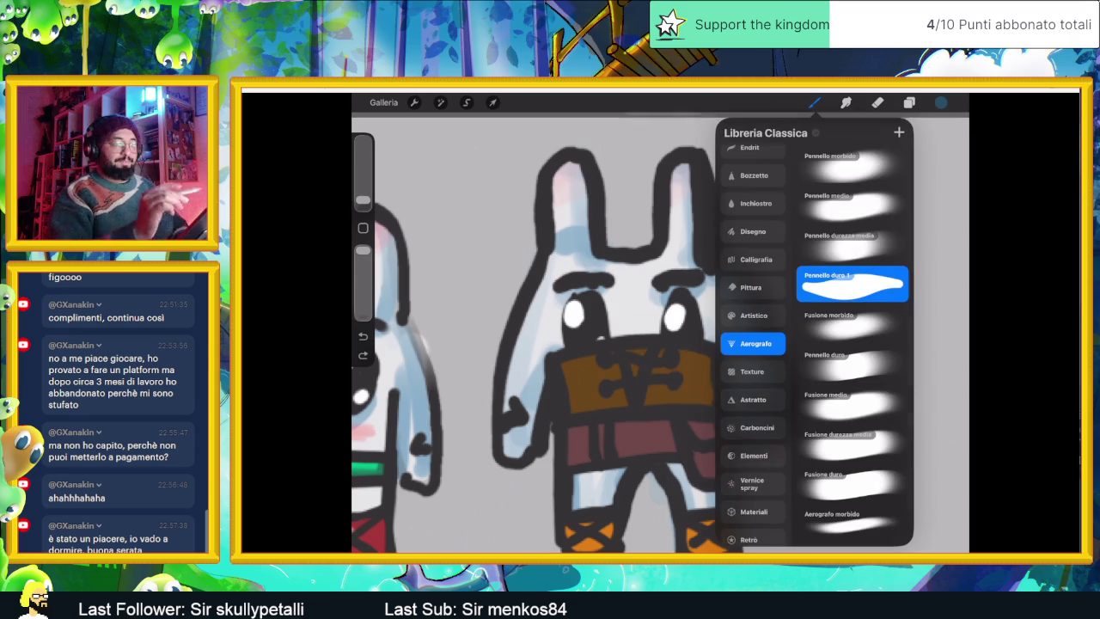
pyautogui.click(851, 243)
pyautogui.click(814, 102)
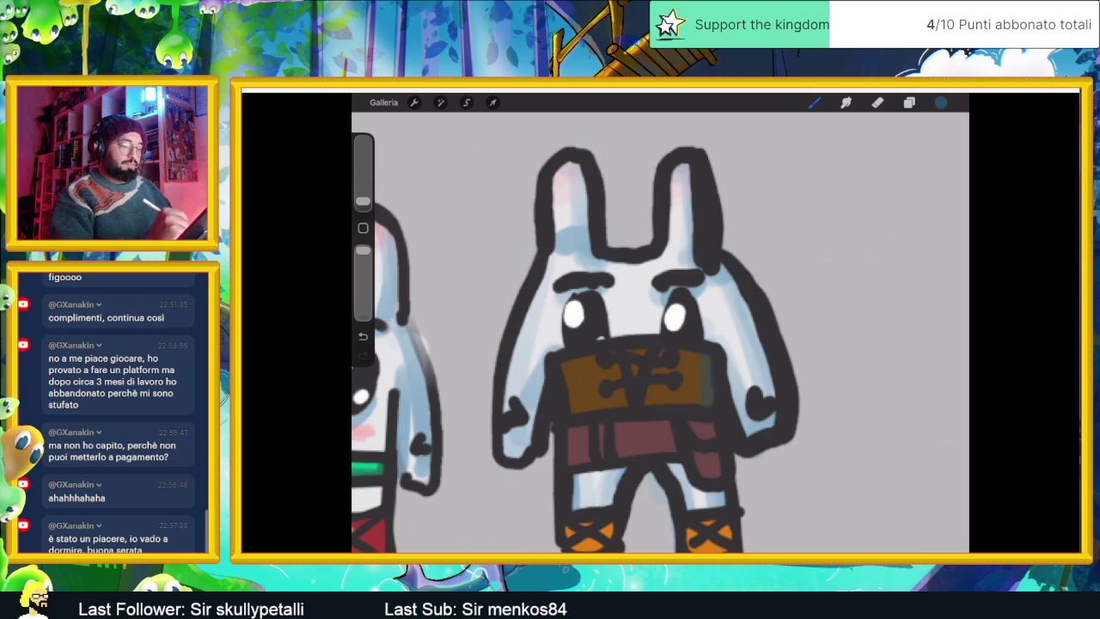
pyautogui.scroll(-3, 660, 343)
pyautogui.scroll(3, 660, 344)
pyautogui.moveTo(658, 422); pyautogui.dragTo(624, 482)
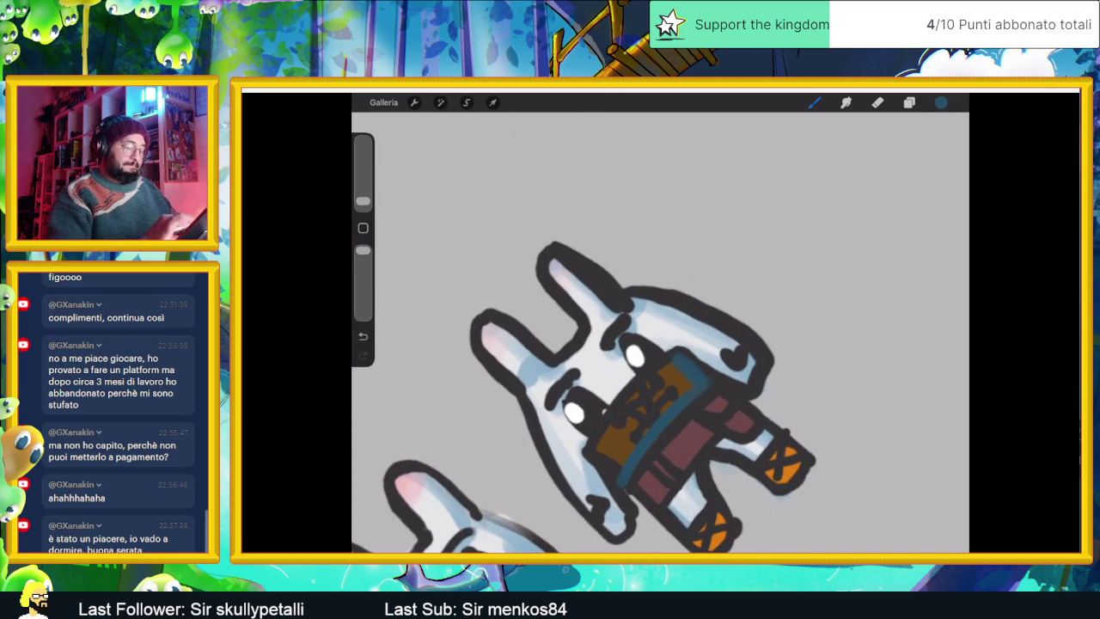
pyautogui.scroll(2, 660, 343)
pyautogui.moveTo(670, 368); pyautogui.dragTo(685, 337)
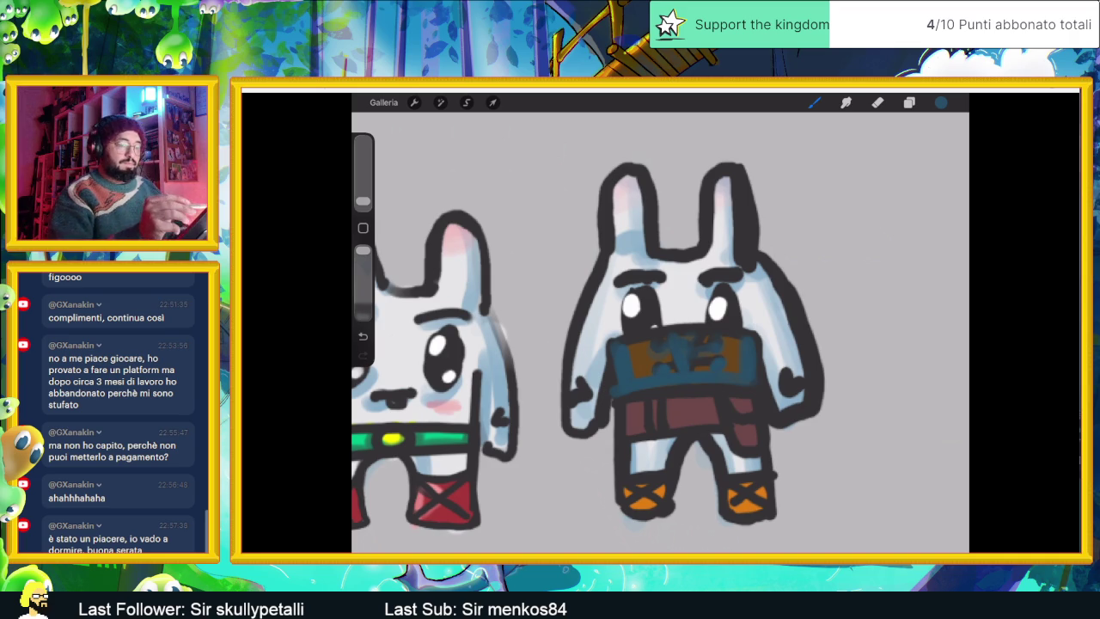
# Step: Set Livello 12's blend mode to Scurisci (Darken) at 44% opacity
pyautogui.click(909, 102)
pyautogui.click(928, 225)
pyautogui.click(868, 356)
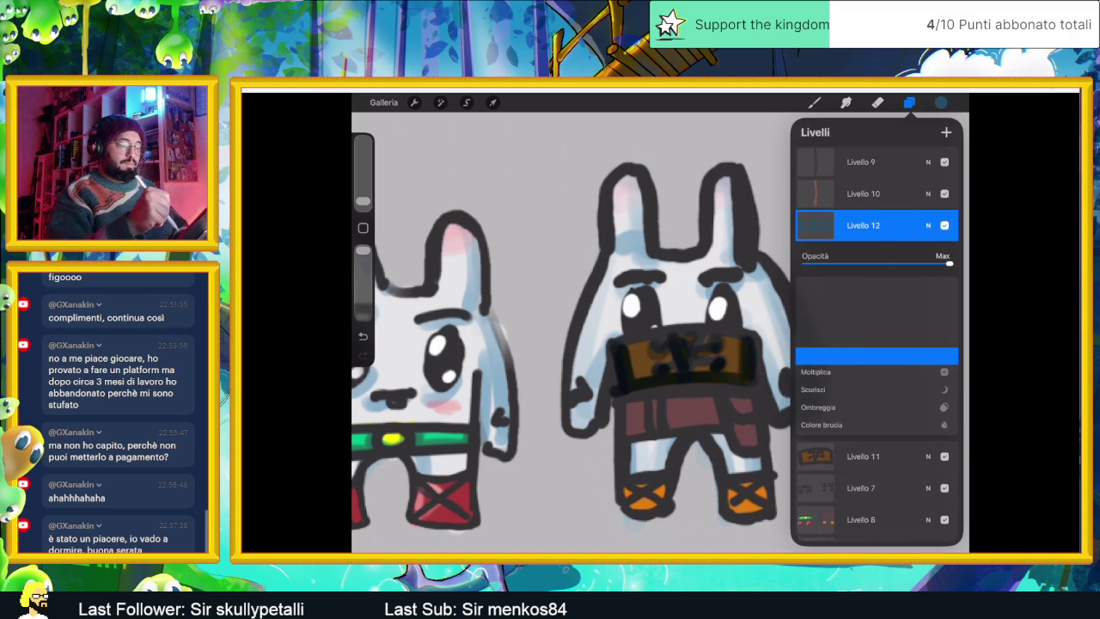
pyautogui.moveTo(949, 263); pyautogui.dragTo(870, 263)
pyautogui.click(859, 373)
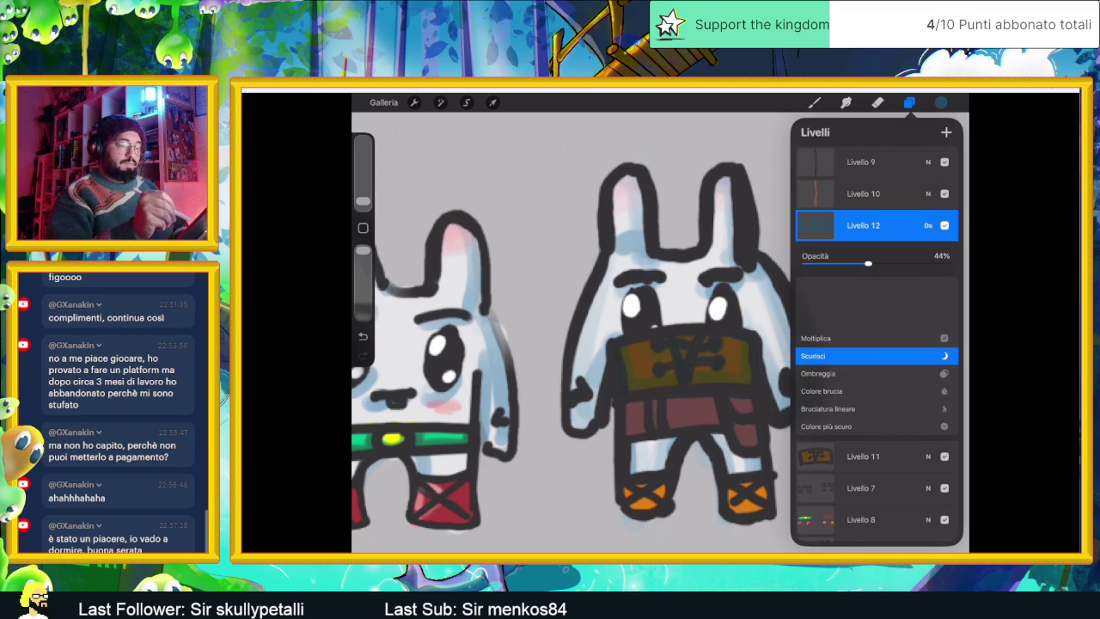
pyautogui.click(928, 225)
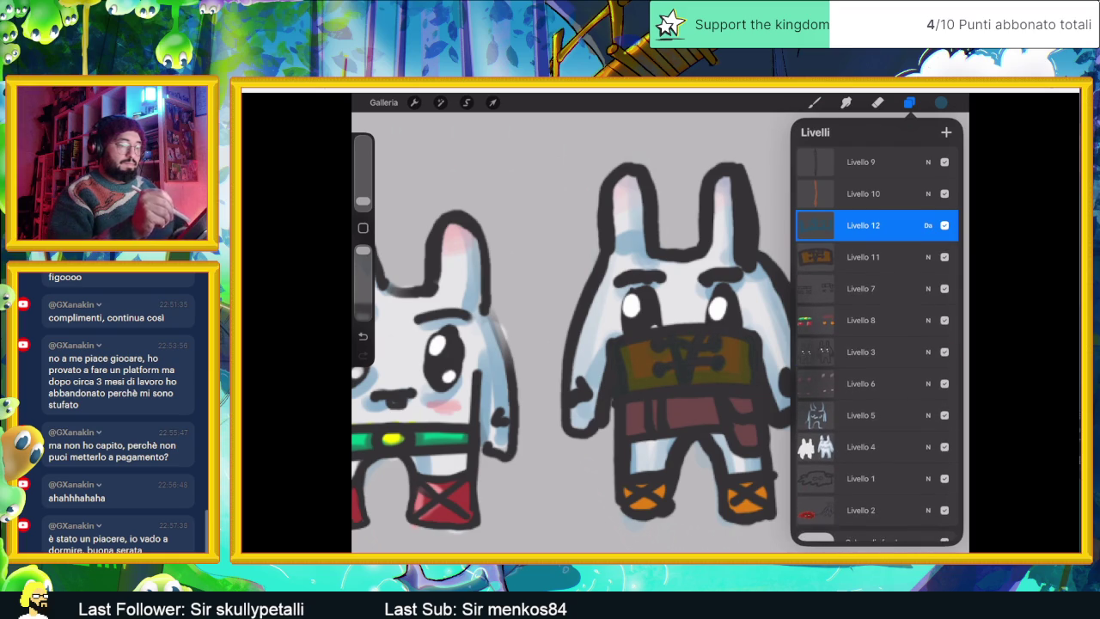
pyautogui.click(910, 102)
pyautogui.scroll(-5, 660, 331)
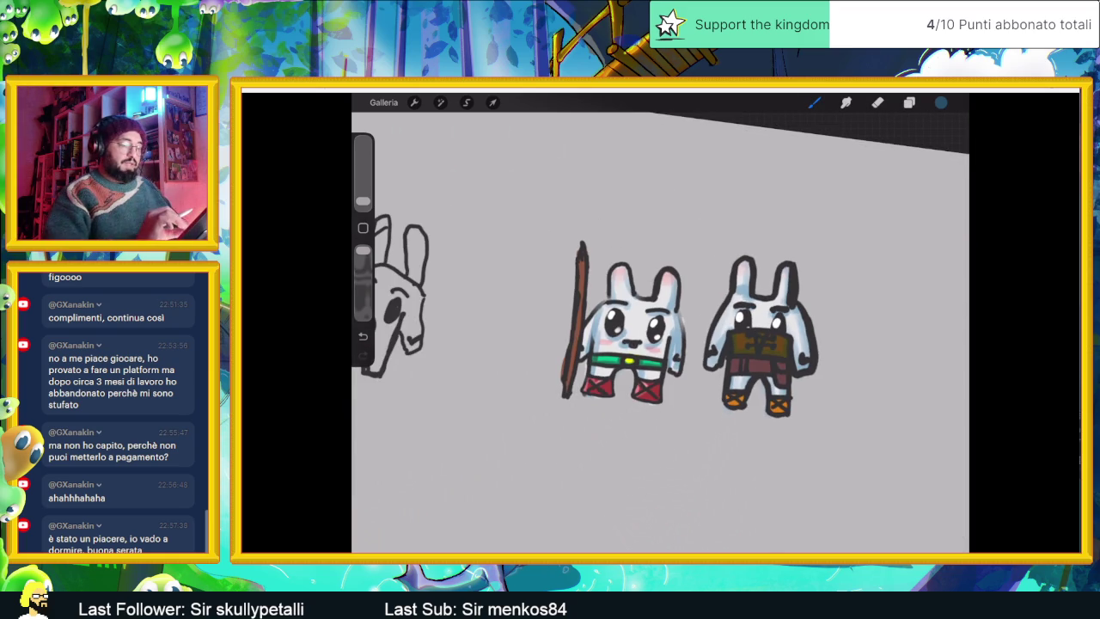
# Step: Zoom in on the right rabbit's head and select the shading layer Livello 12
pyautogui.scroll(-5, 660, 332)
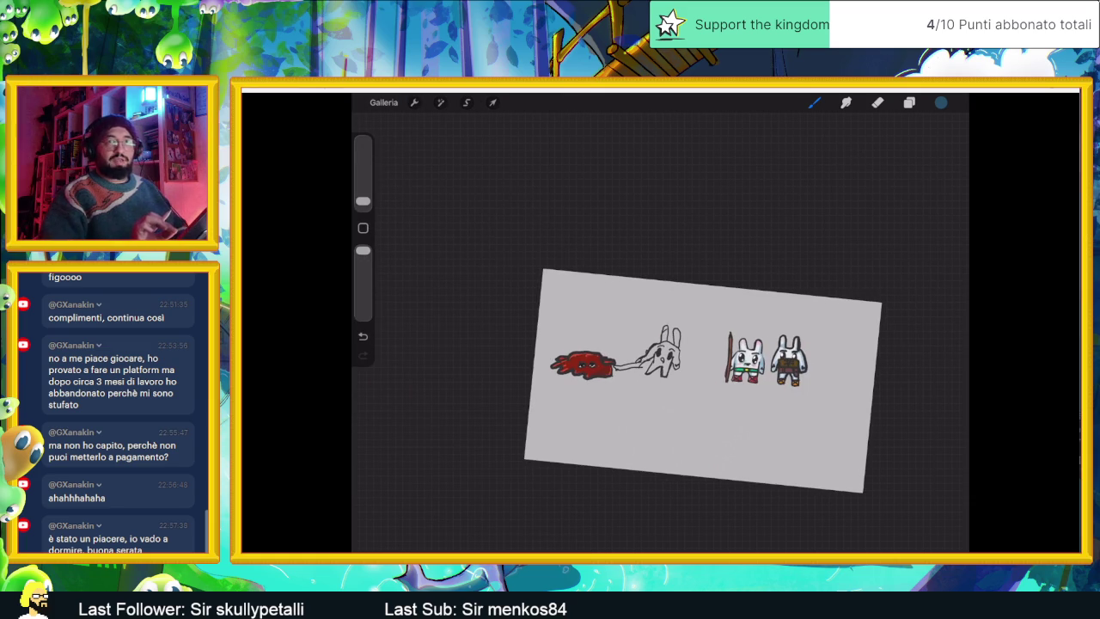
pyautogui.scroll(2, 654, 408)
pyautogui.scroll(2, 653, 408)
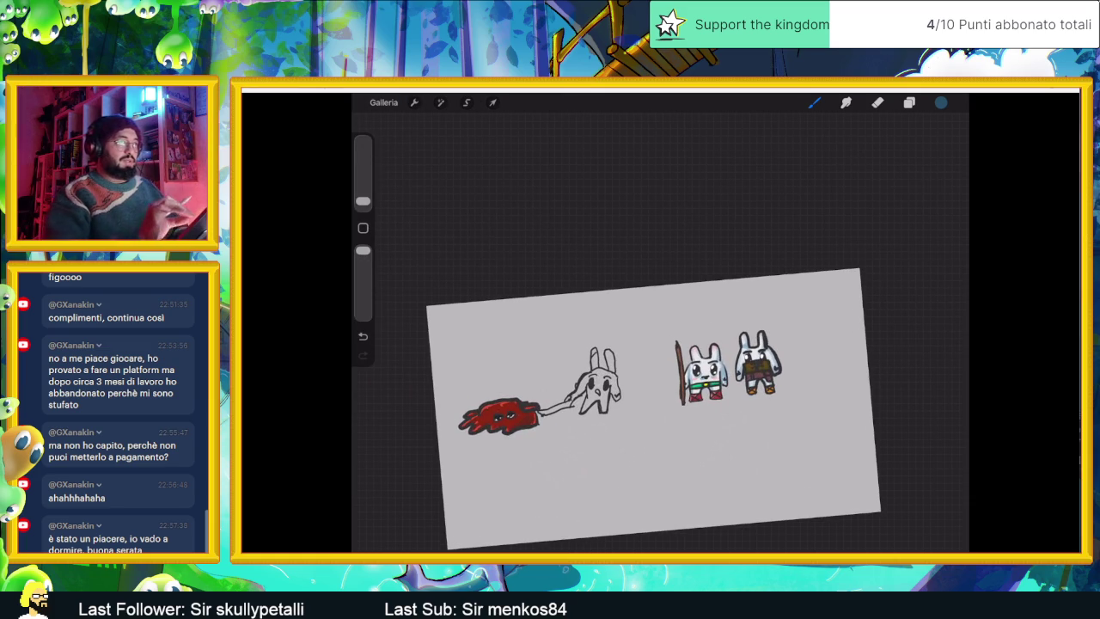
pyautogui.scroll(3, 654, 370)
pyautogui.scroll(2, 653, 369)
pyautogui.scroll(2, 654, 369)
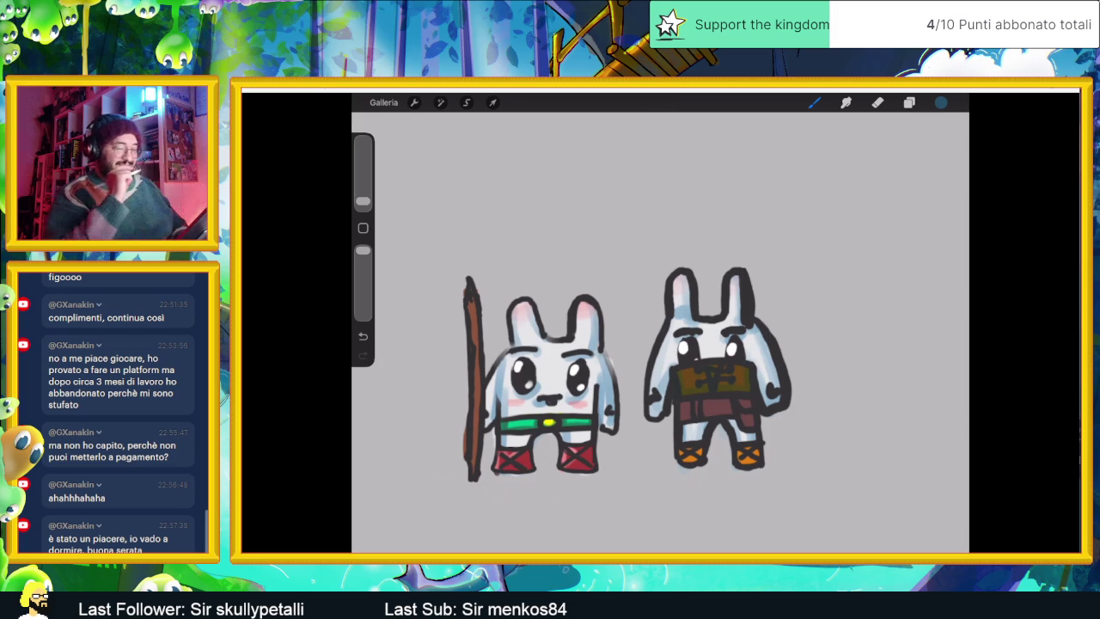
pyautogui.scroll(1, 585, 374)
pyautogui.scroll(2, 585, 373)
pyautogui.scroll(2, 585, 374)
pyautogui.moveTo(429, 482); pyautogui.dragTo(428, 477)
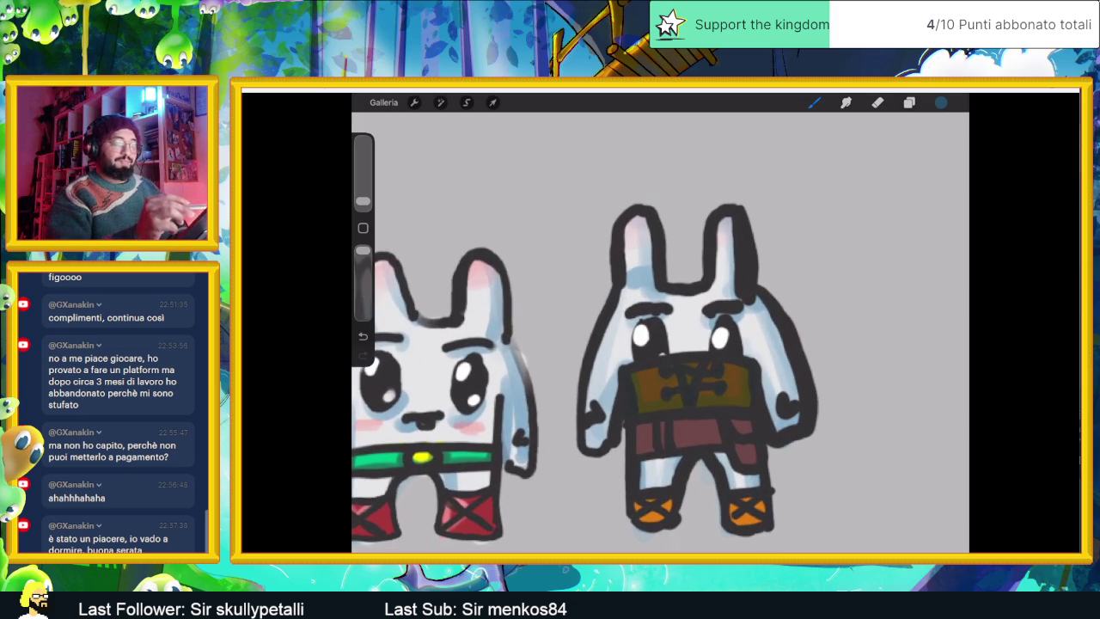
pyautogui.click(910, 102)
pyautogui.click(863, 193)
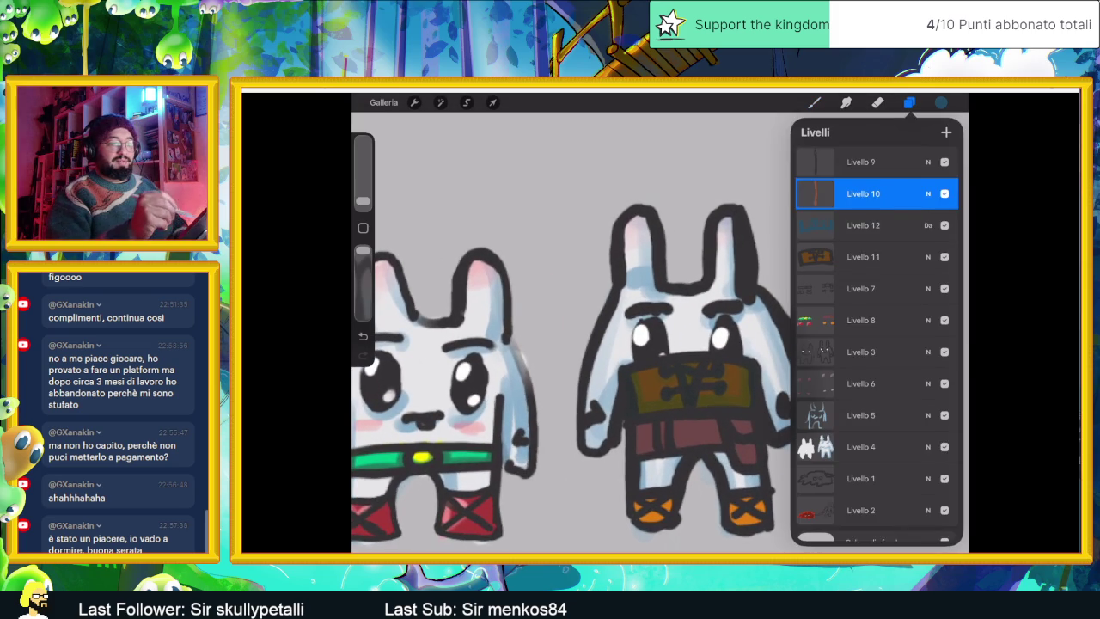
pyautogui.click(864, 225)
# Step: Sample the dark outline colour, add a new headband layer and reduce the brush size
pyautogui.click(814, 103)
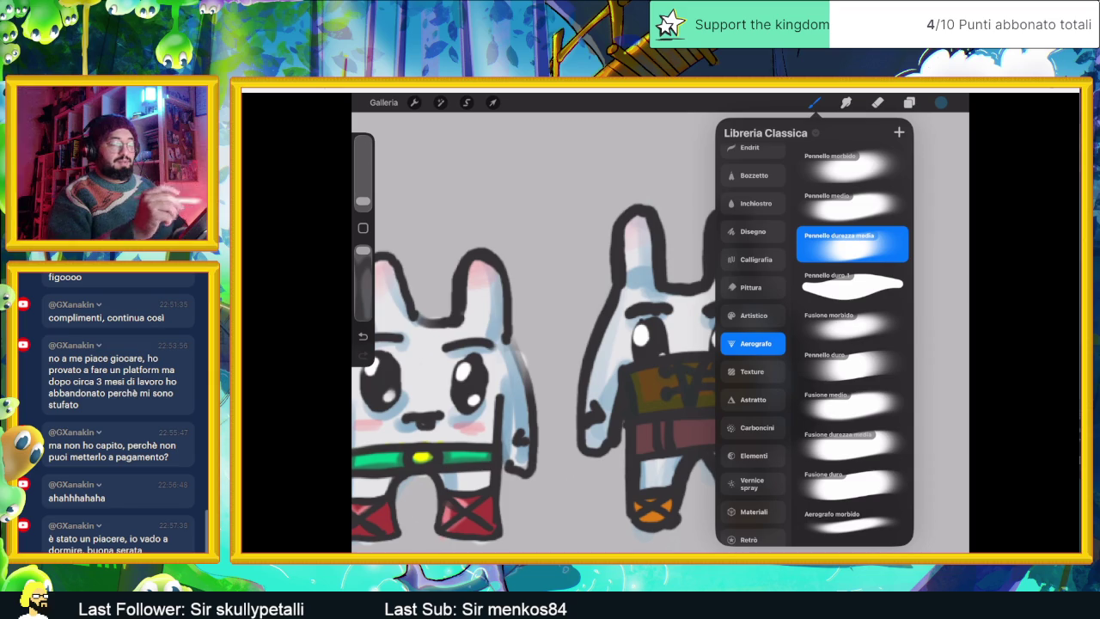
pyautogui.click(599, 325)
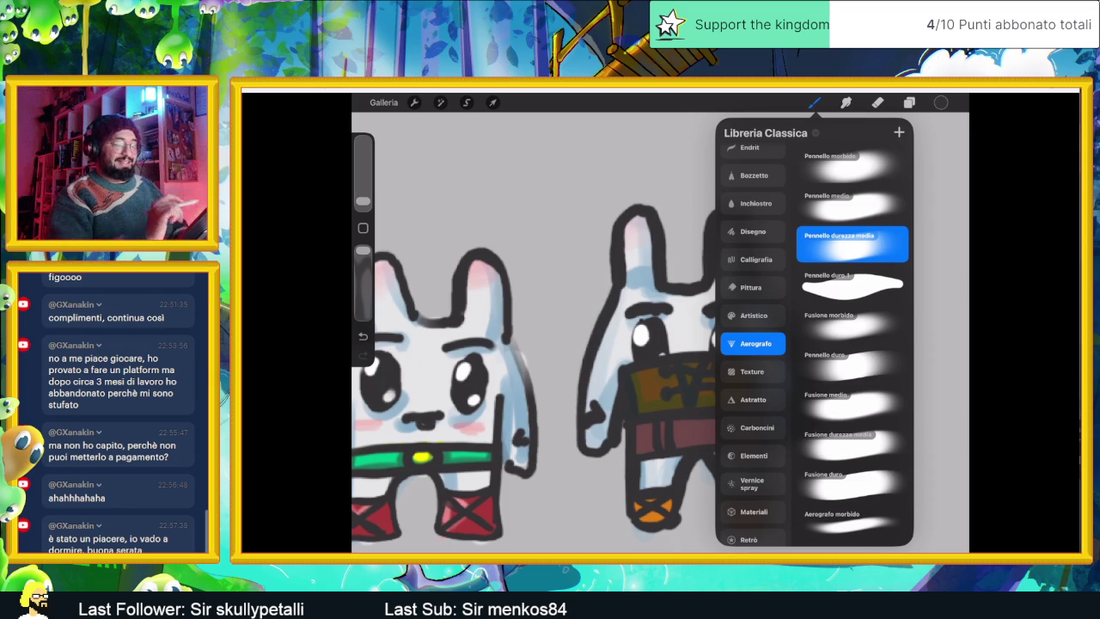
pyautogui.scroll(5, 660, 344)
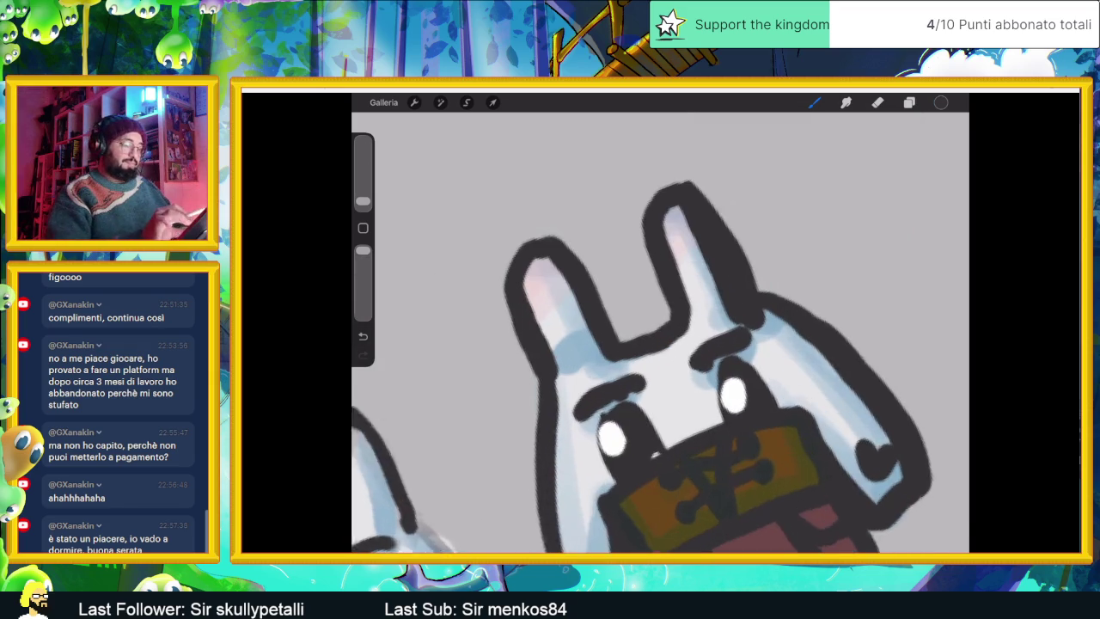
pyautogui.moveTo(485, 349); pyautogui.dragTo(481, 370)
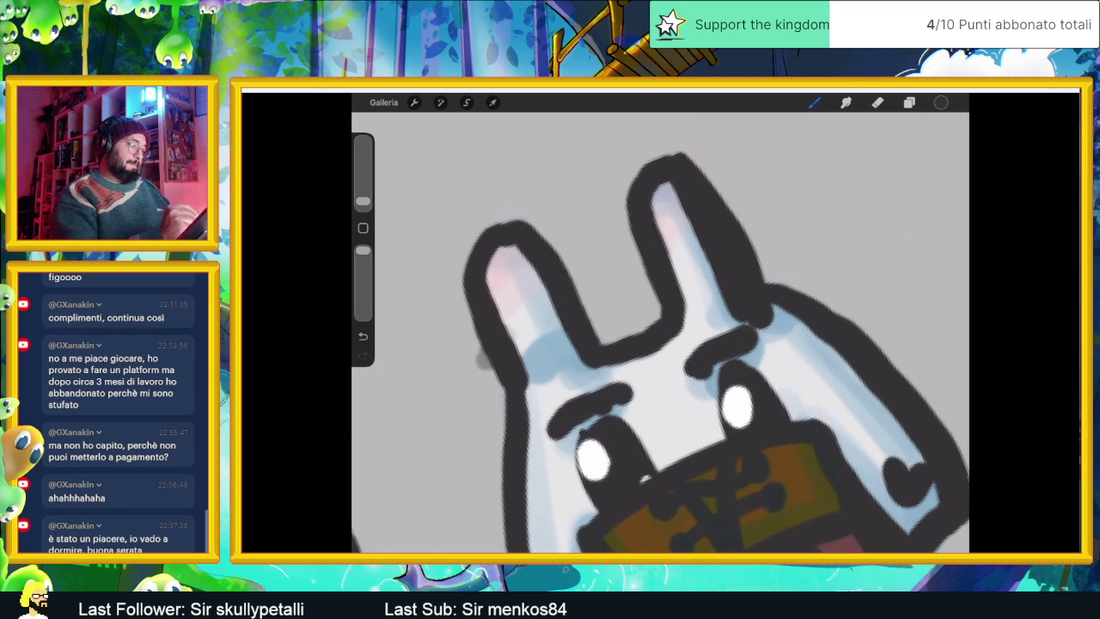
pyautogui.hotkey('ctrl', 'z')
pyautogui.press('l')
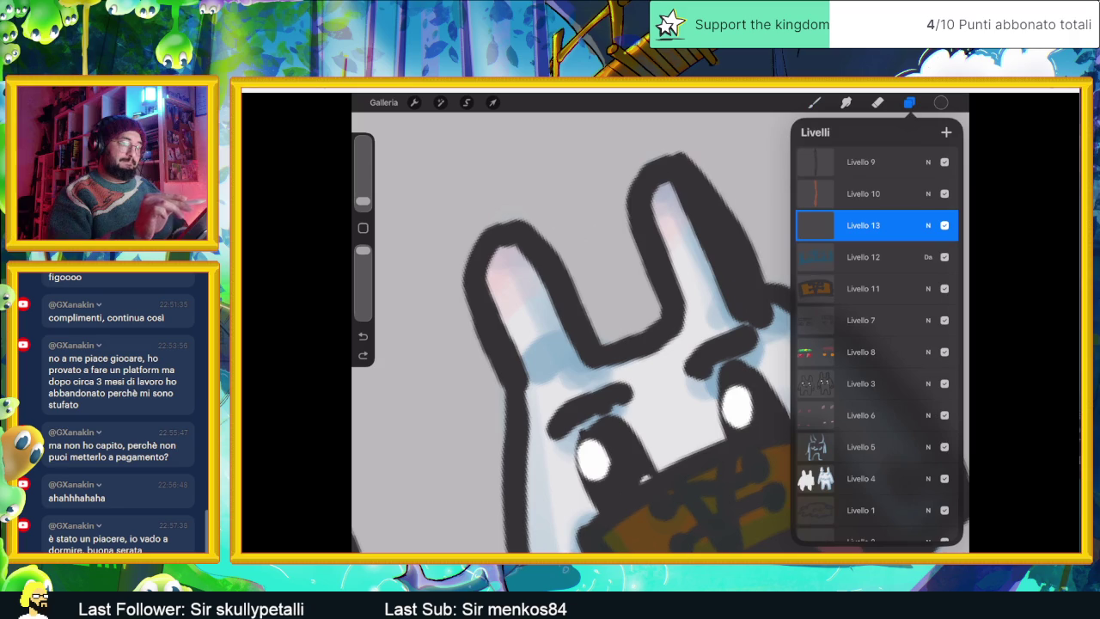
pyautogui.press('l')
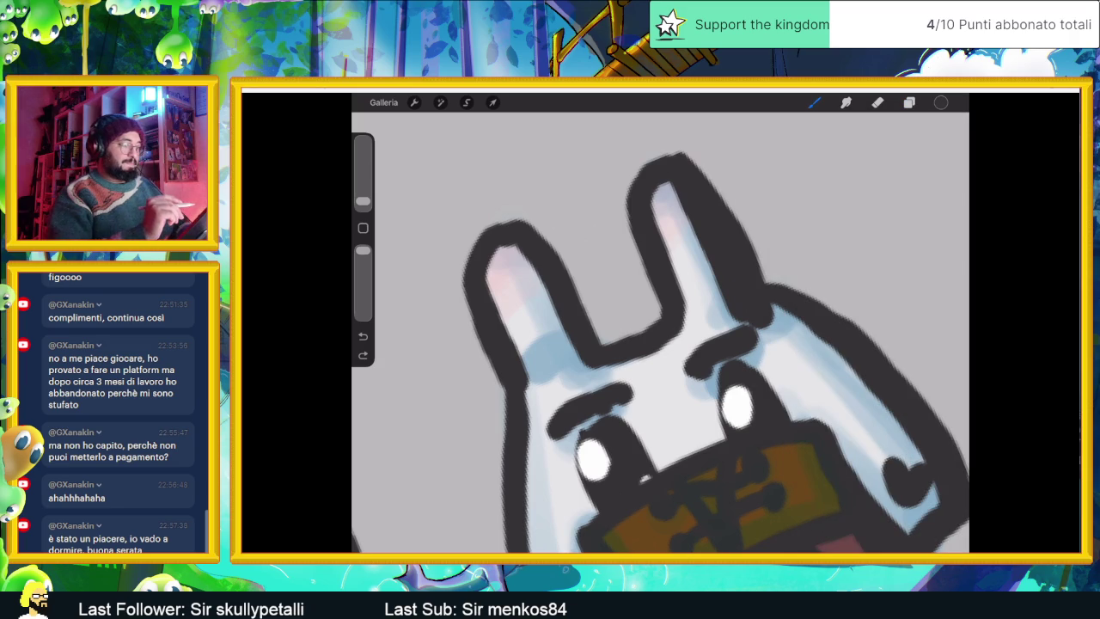
pyautogui.moveTo(362, 202); pyautogui.dragTo(363, 202)
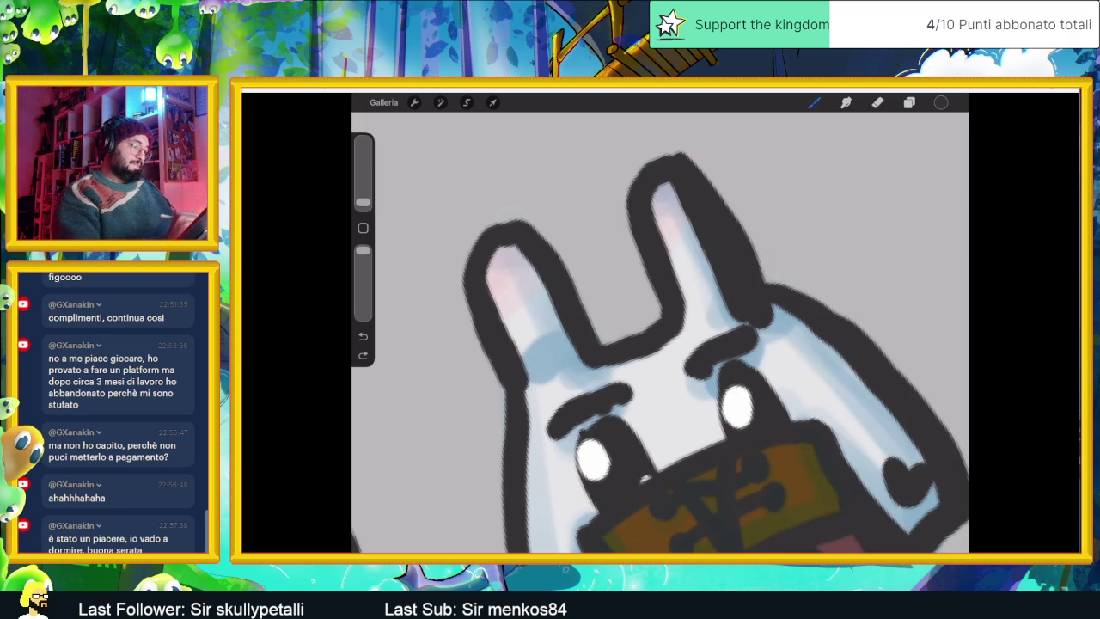
# Step: Draw the dark-outlined headband across the ear base with trailing ribbon tails
pyautogui.moveTo(477, 354)
pyautogui.mouseDown()
pyautogui.moveTo(694, 224)
pyautogui.moveTo(753, 241)
pyautogui.moveTo(775, 283)
pyautogui.moveTo(524, 397)
pyautogui.moveTo(490, 394)
pyautogui.mouseUp()
pyautogui.moveTo(560, 389); pyautogui.dragTo(686, 334)
pyautogui.moveTo(499, 322)
pyautogui.mouseDown()
pyautogui.moveTo(689, 222)
pyautogui.moveTo(765, 245)
pyautogui.moveTo(779, 284)
pyautogui.mouseUp()
pyautogui.moveTo(736, 314)
pyautogui.mouseDown()
pyautogui.moveTo(550, 402)
pyautogui.moveTo(493, 370)
pyautogui.moveTo(478, 331)
pyautogui.mouseUp()
pyautogui.moveTo(754, 308)
pyautogui.mouseDown()
pyautogui.moveTo(859, 314)
pyautogui.moveTo(860, 354)
pyautogui.moveTo(754, 323)
pyautogui.moveTo(866, 378)
pyautogui.moveTo(816, 392)
pyautogui.moveTo(758, 337)
pyautogui.mouseUp()
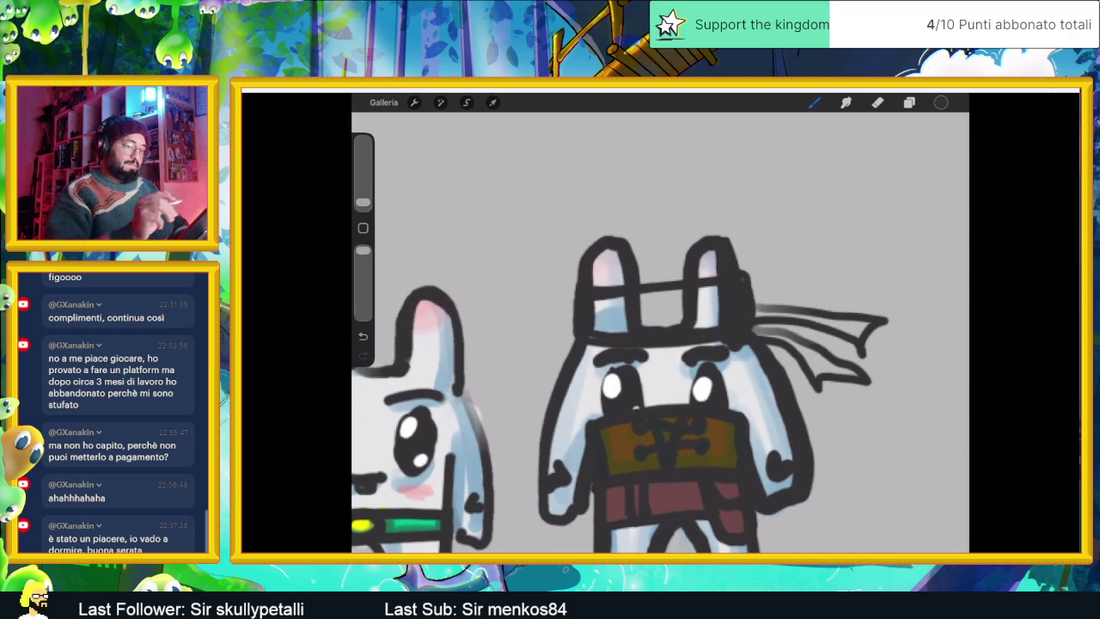
pyautogui.moveTo(658, 344); pyautogui.dragTo(722, 404)
pyautogui.moveTo(829, 311)
pyautogui.mouseDown()
pyautogui.moveTo(753, 336)
pyautogui.moveTo(818, 345)
pyautogui.mouseUp()
pyautogui.scroll(-5, 660, 344)
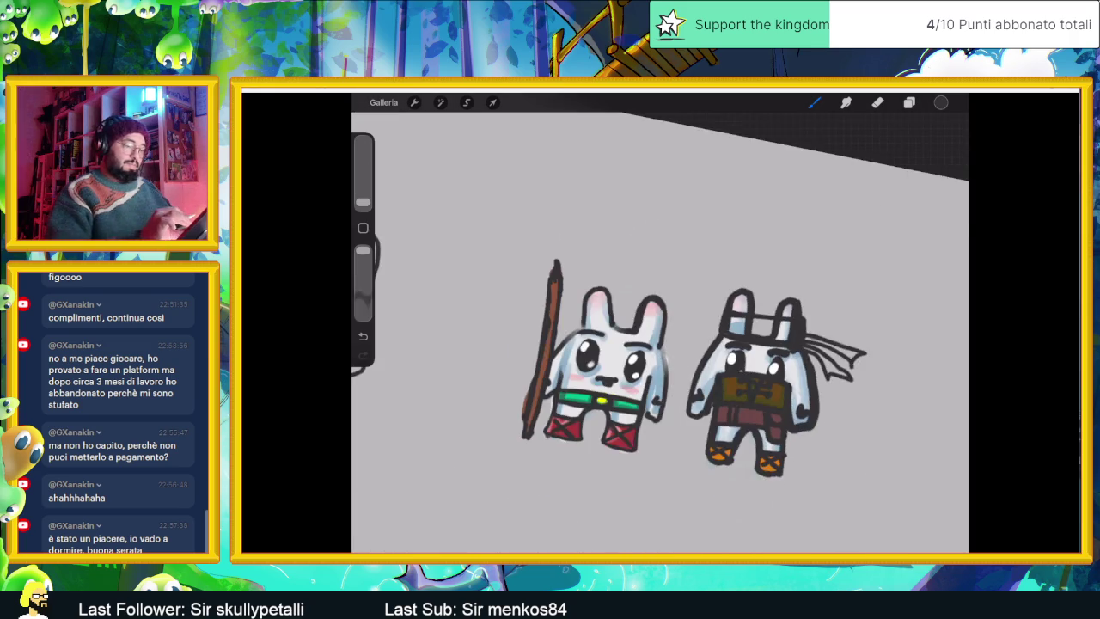
pyautogui.scroll(5, 660, 344)
pyautogui.scroll(3, 687, 361)
pyautogui.scroll(2, 688, 361)
pyautogui.scroll(1, 660, 344)
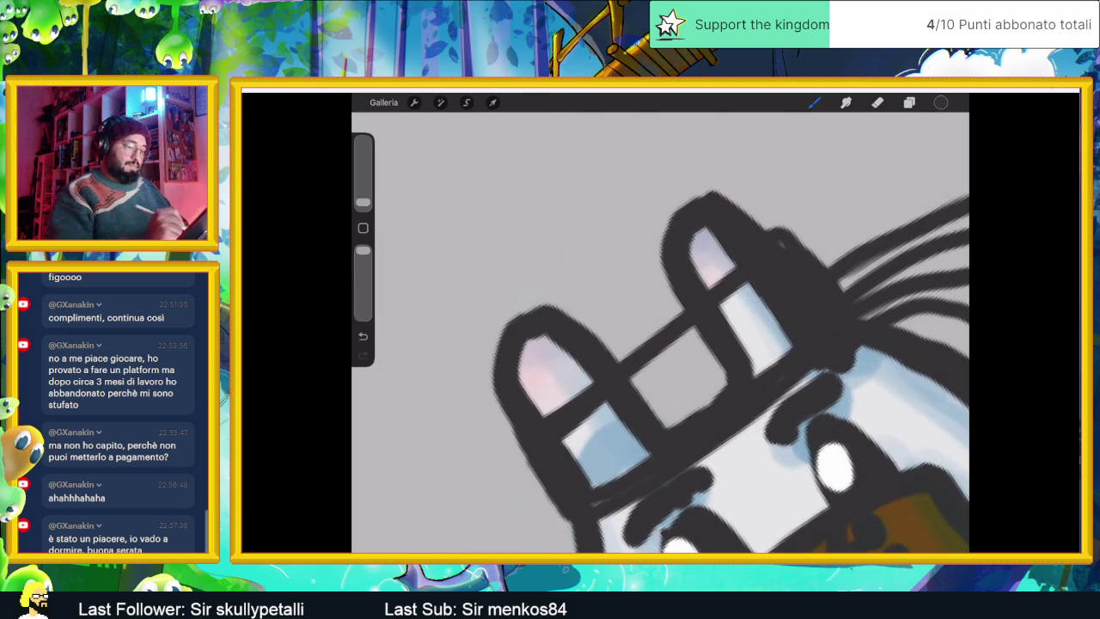
pyautogui.moveTo(618, 411); pyautogui.dragTo(609, 433)
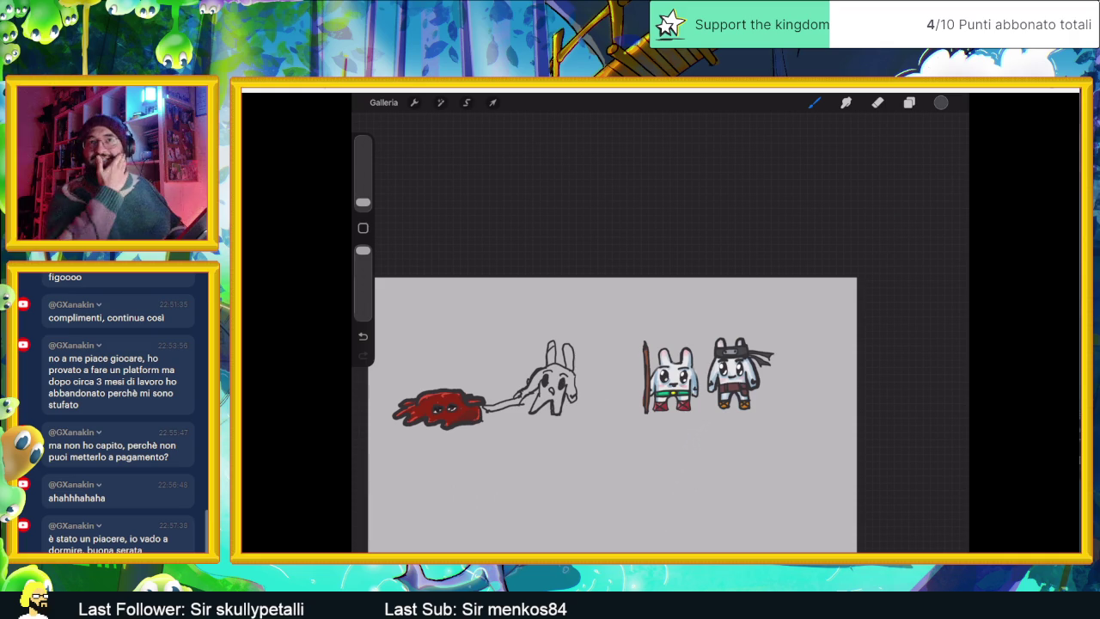
pyautogui.scroll(3, 636, 378)
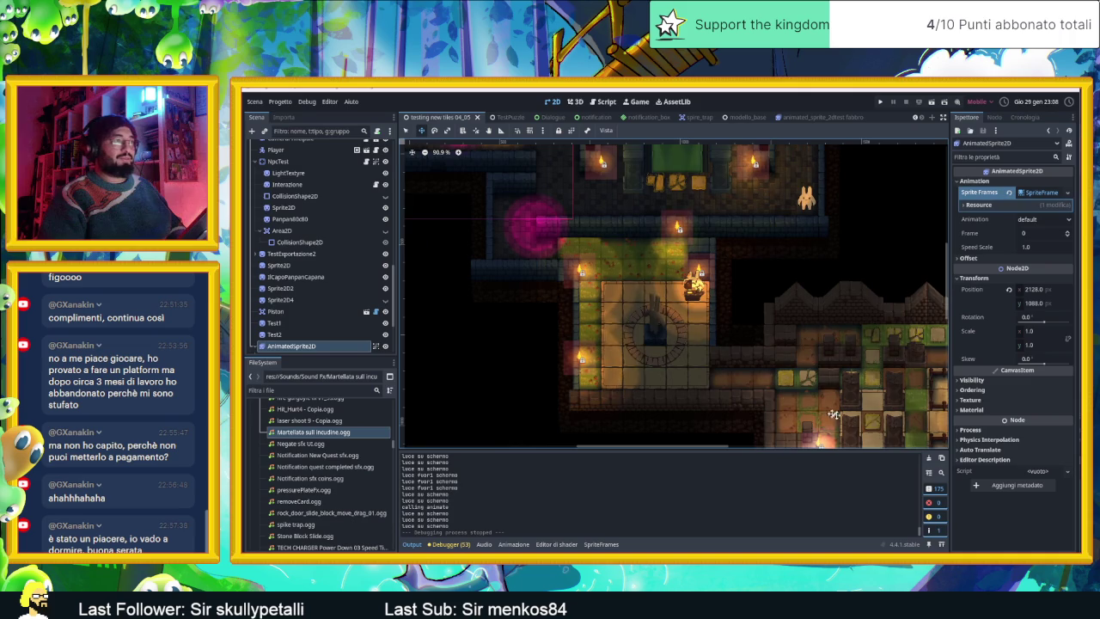
# Step: Save the scene and run the Slide Dungeon project in a debug window
pyautogui.click(931, 102)
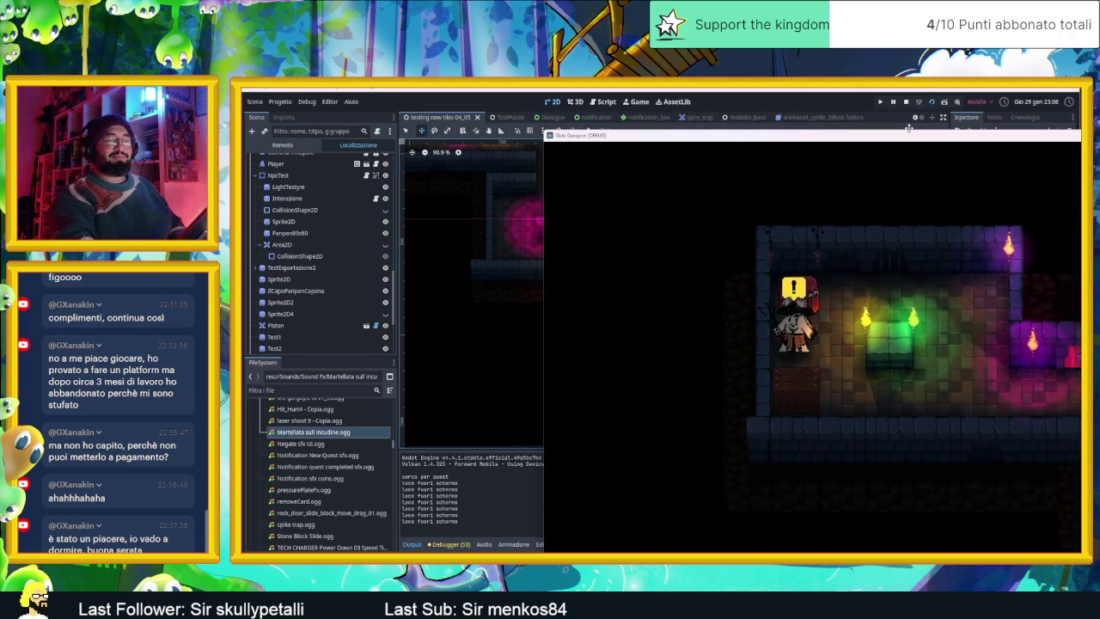
# Step: Walk the player into another dungeon area and enlarge the game window over the editor
pyautogui.press('Down')
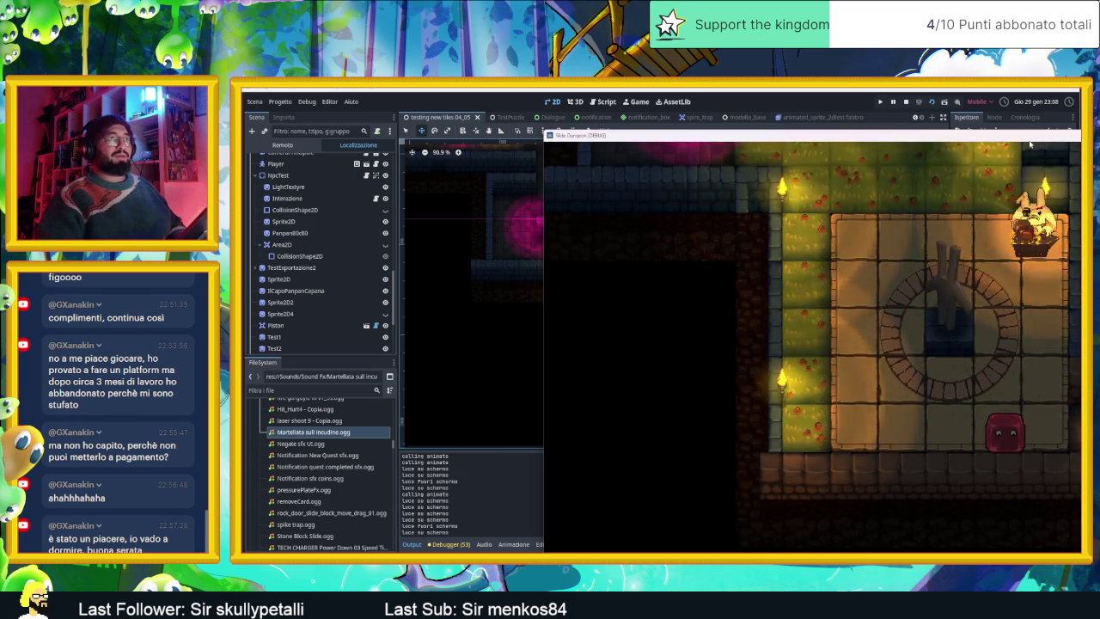
pyautogui.moveTo(1029, 144); pyautogui.dragTo(759, 121)
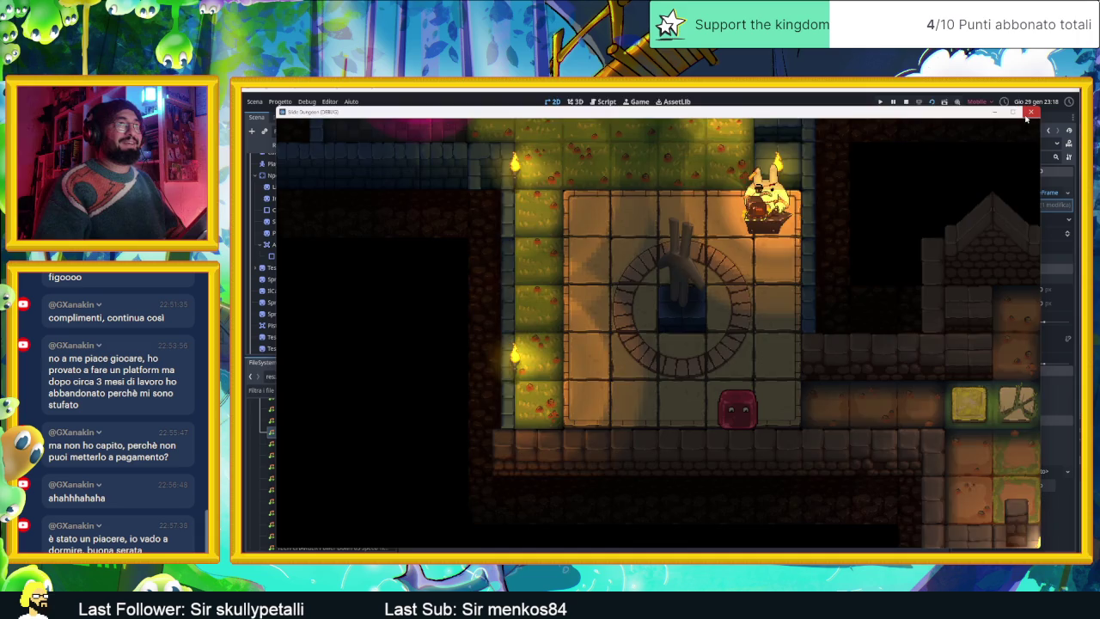
# Step: Close the Slide Dungeon (DEBUG) game window to get back to the Godot editor
pyautogui.click(1029, 114)
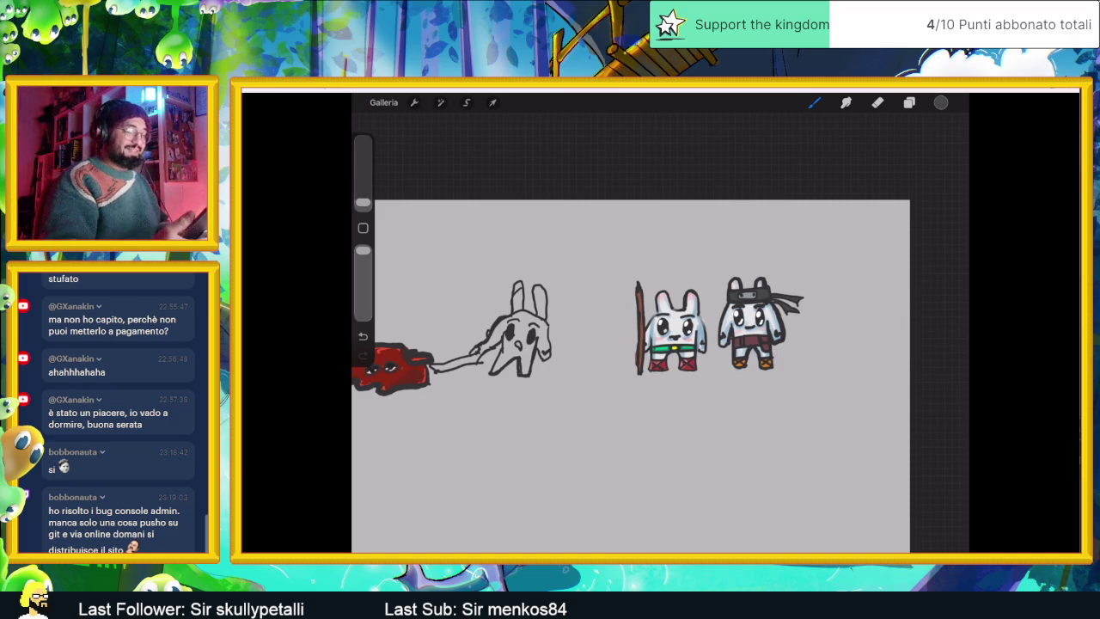
# Step: Export the rabbit warriors and fallen rabbit drawing as a PNG via the Condividi menu
pyautogui.click(414, 102)
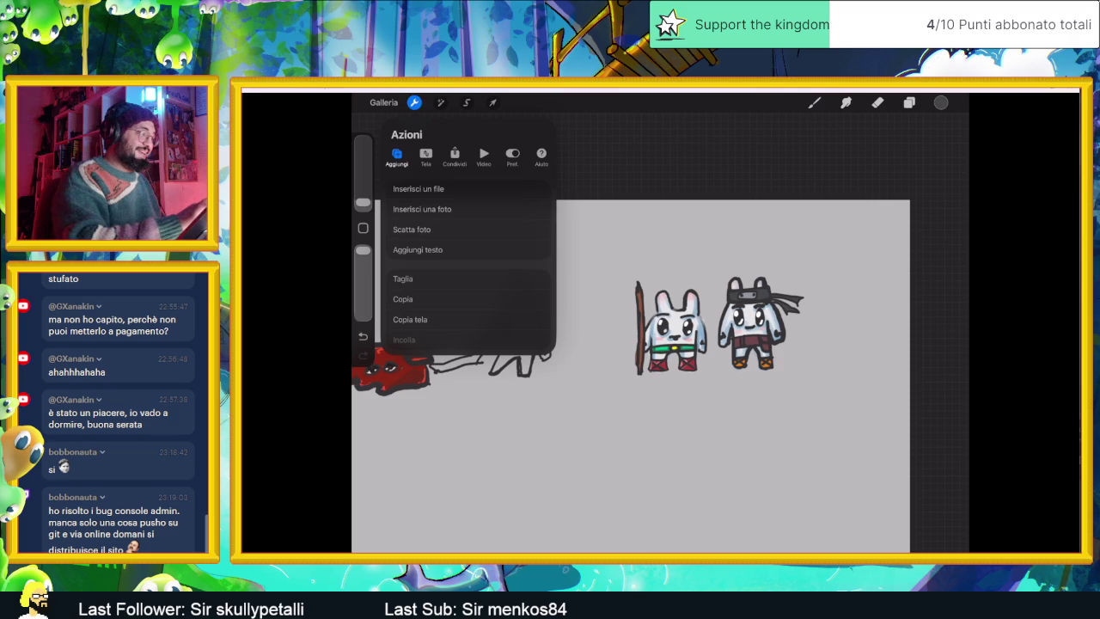
pyautogui.click(425, 156)
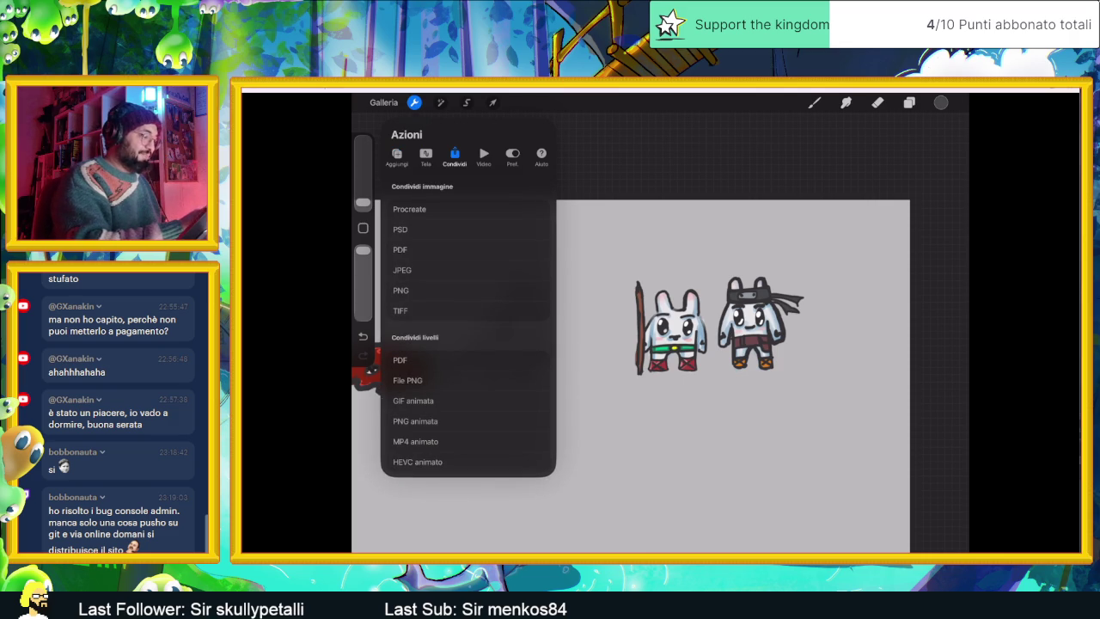
pyautogui.click(401, 290)
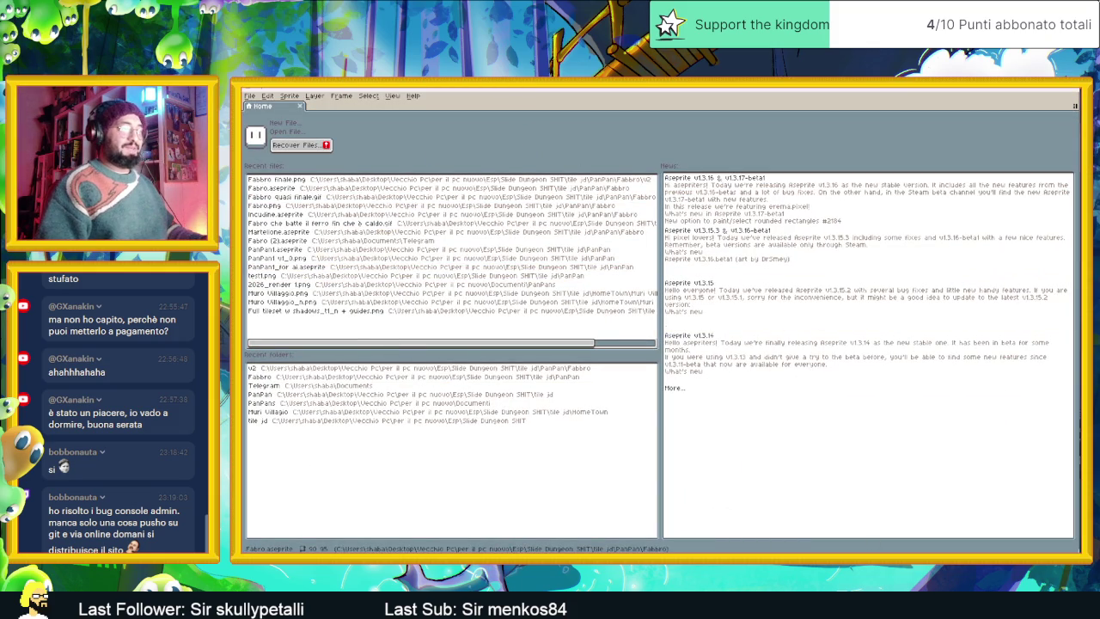
# Step: Open the PanPan1_v2 sprite from the PanPan folder in Aseprite using File Explorer
pyautogui.press('super+e')
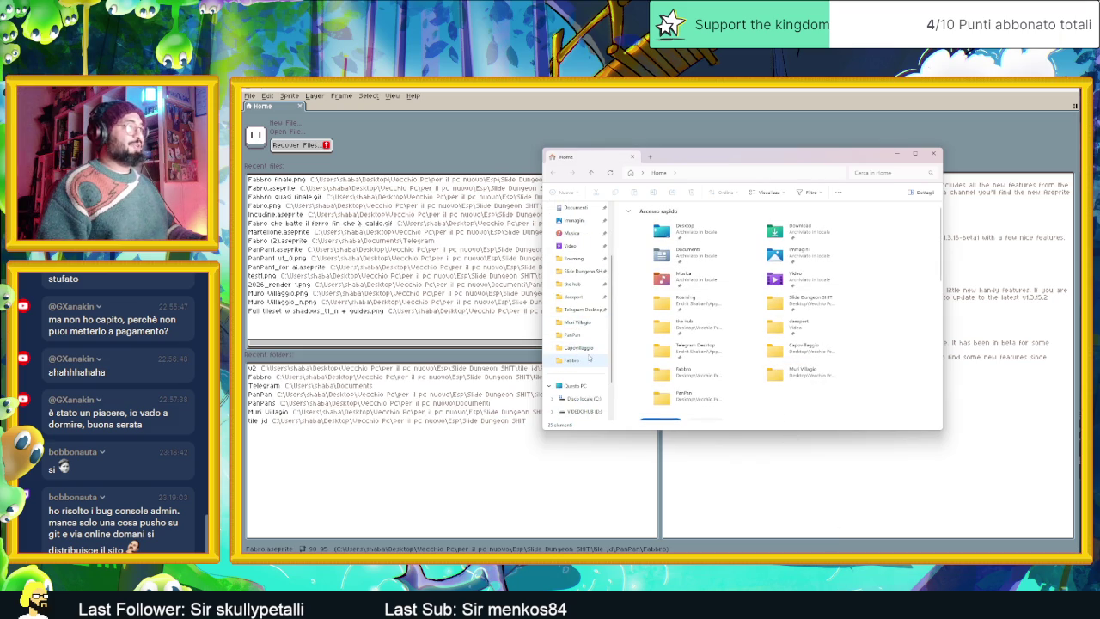
pyautogui.click(574, 336)
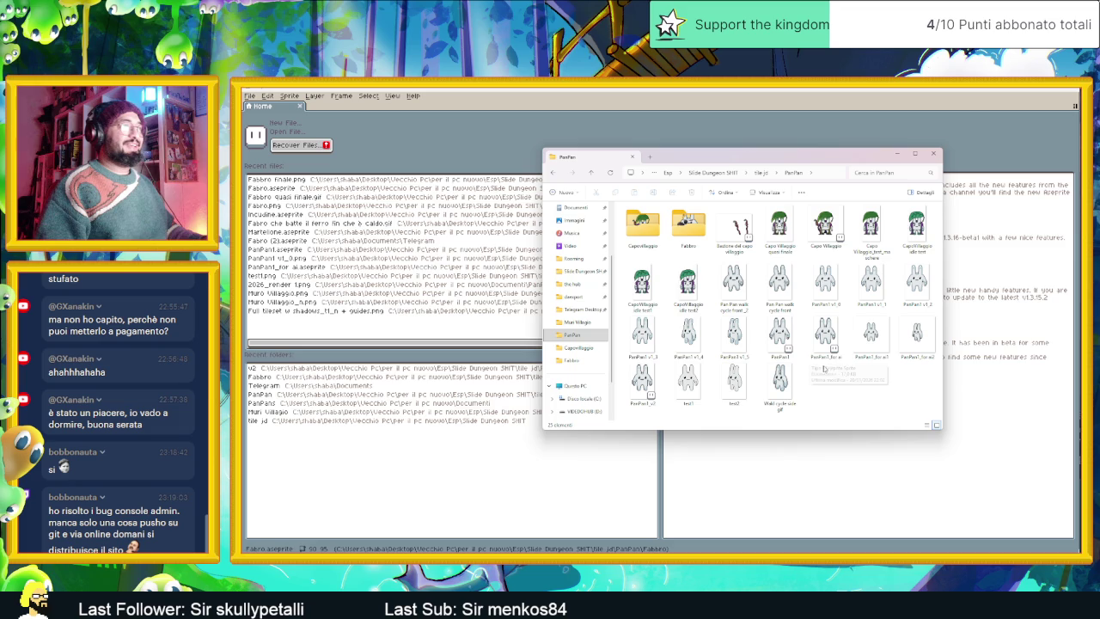
pyautogui.click(787, 342)
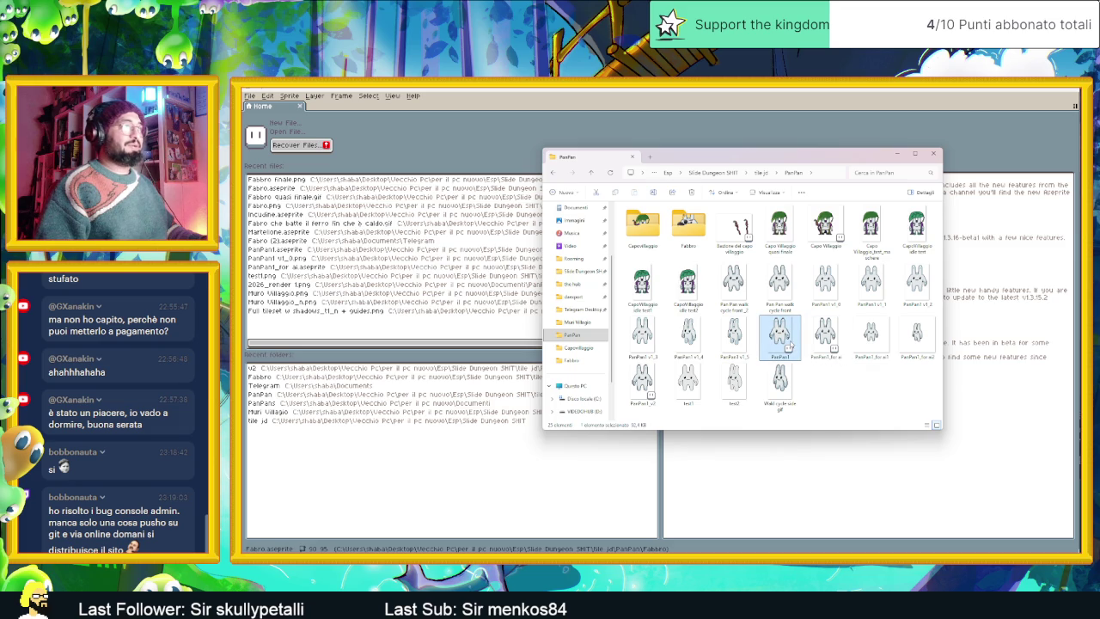
pyautogui.click(644, 382)
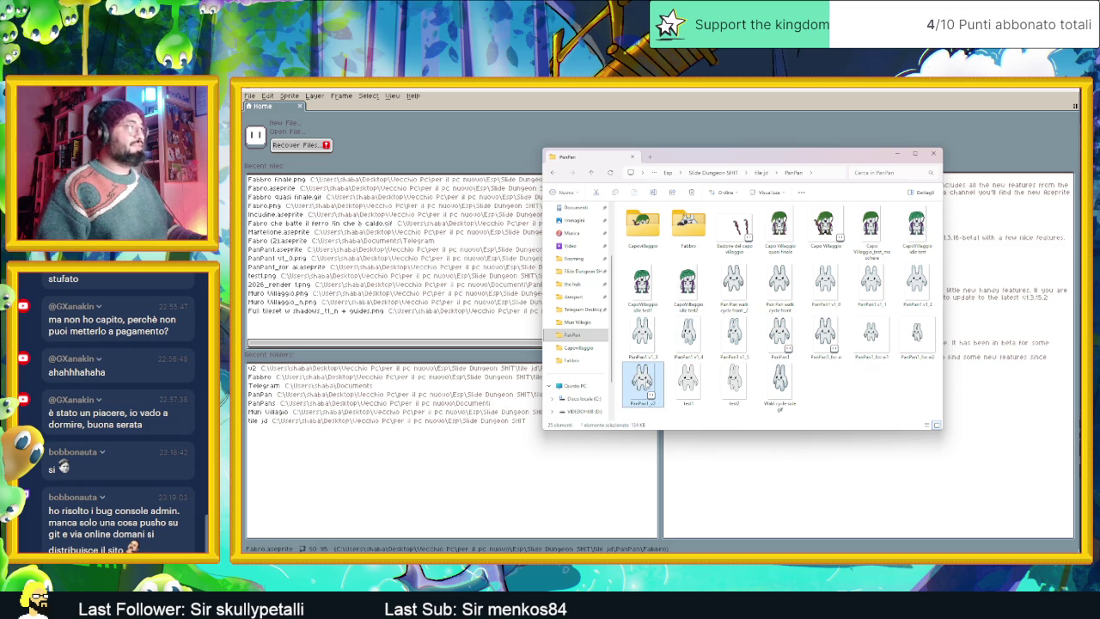
pyautogui.doubleClick(646, 380)
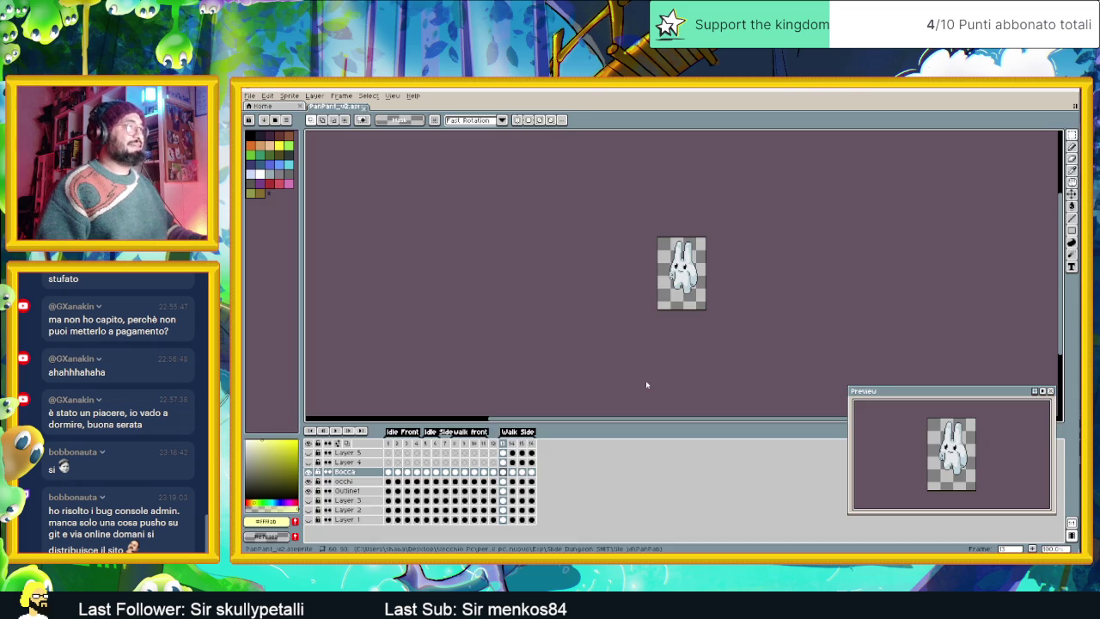
# Step: Play the bunny animation from the first frame and zoom in on the sprite
pyautogui.click(387, 443)
pyautogui.click(336, 431)
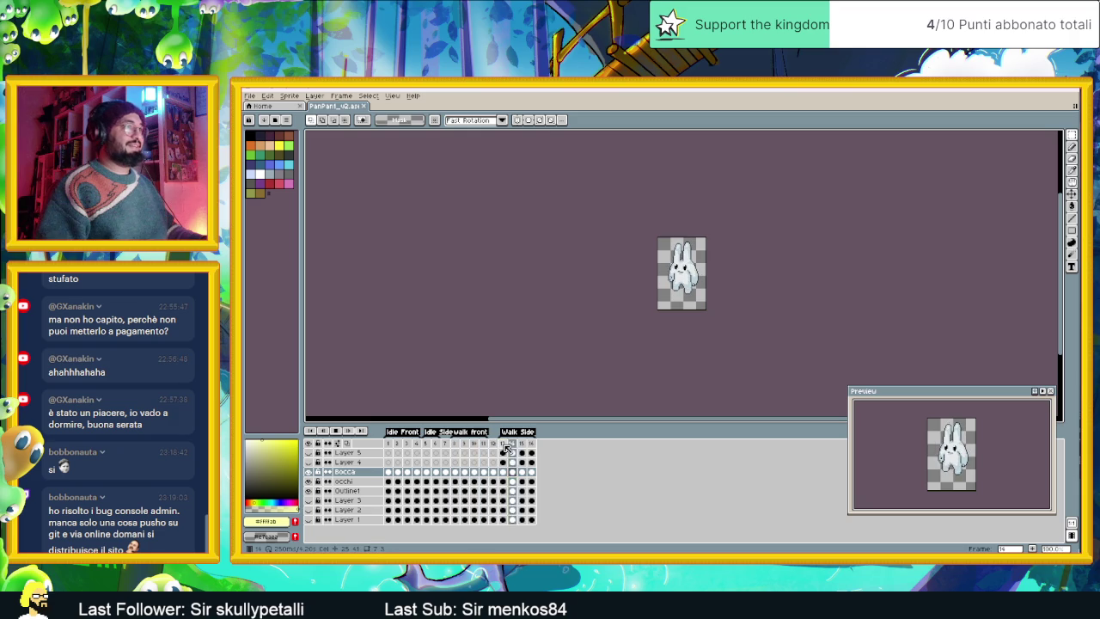
pyautogui.scroll(1, 691, 275)
pyautogui.scroll(1, 691, 275)
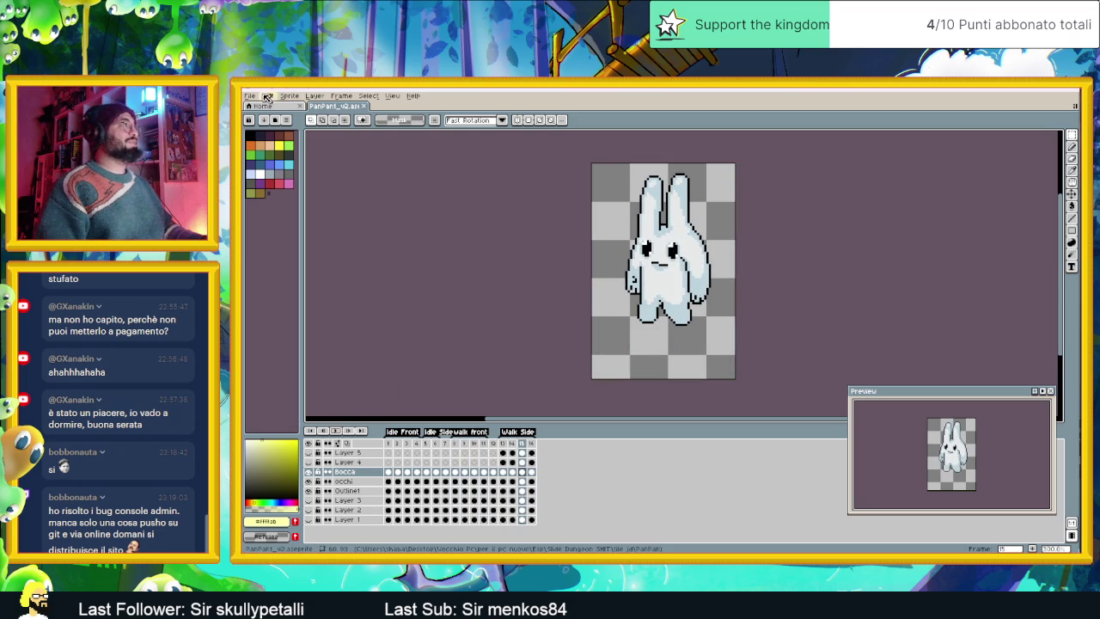
# Step: Start Save As and create a new folder named PanPan in the sprite folder
pyautogui.click(268, 97)
pyautogui.click(284, 148)
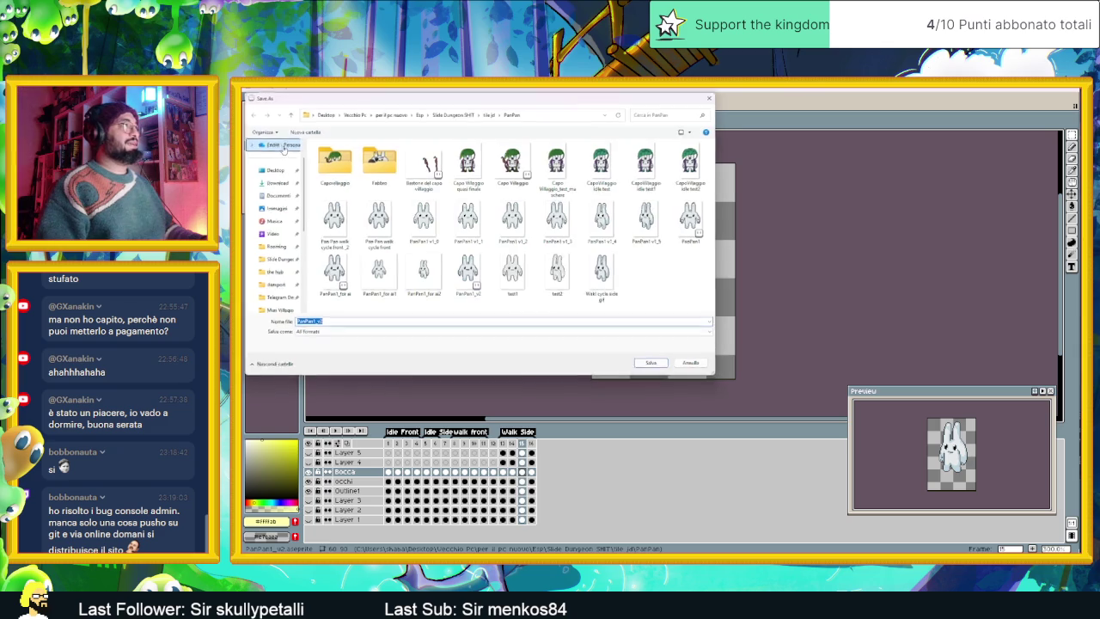
pyautogui.rightClick(651, 290)
pyautogui.click(773, 368)
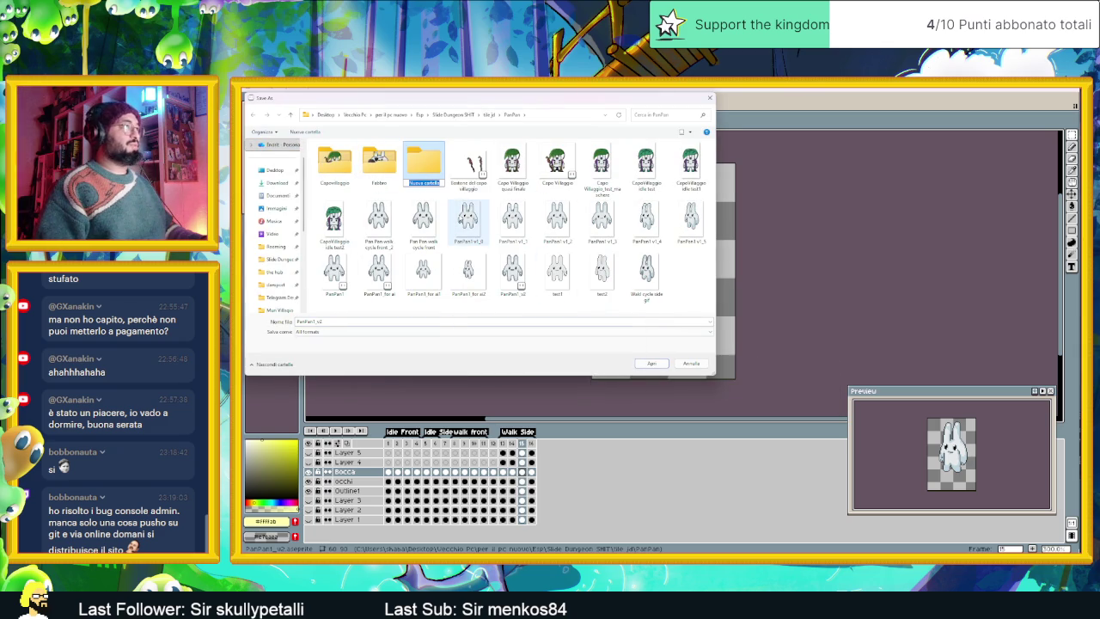
pyautogui.write('PanP')
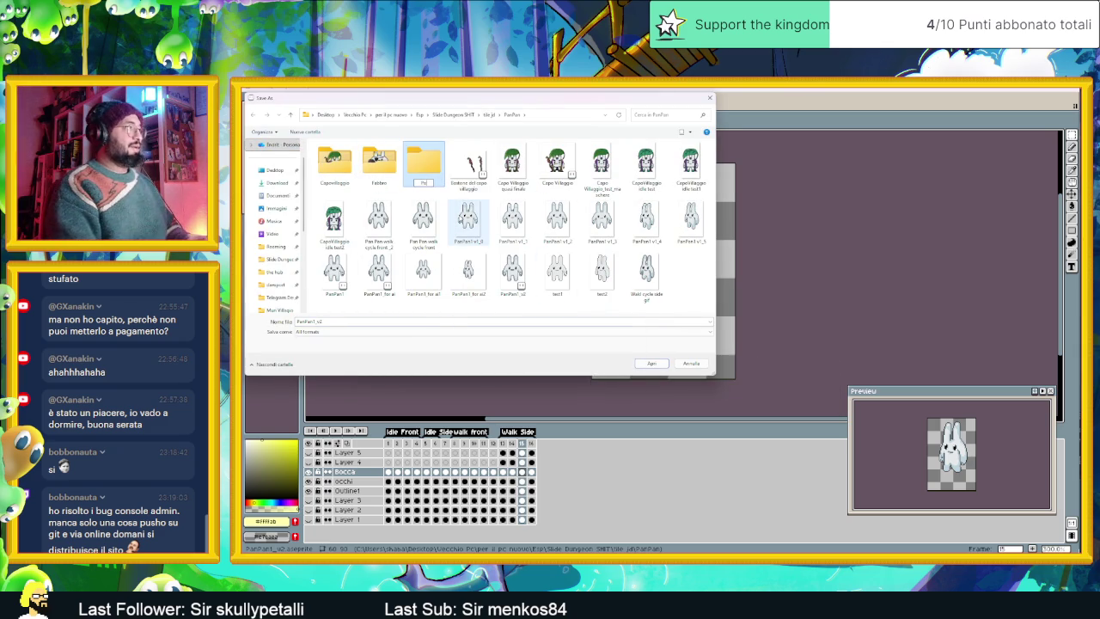